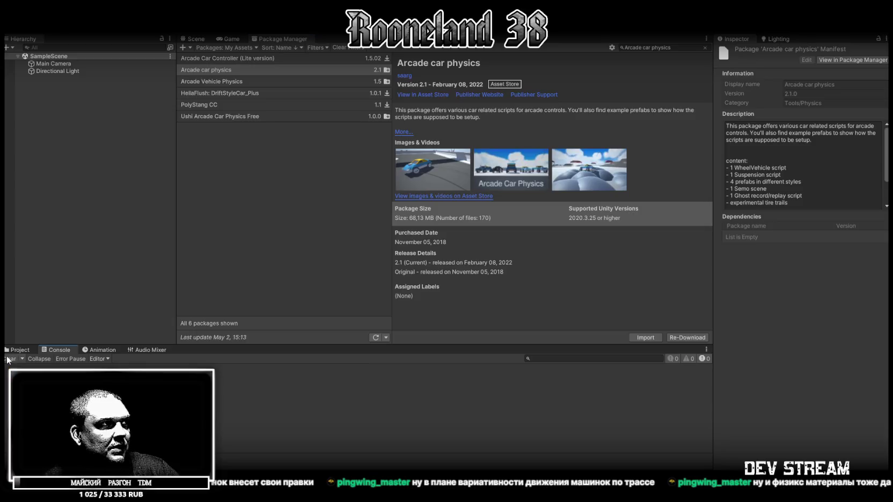
Open DemoScene from Assets > Arcade_Car_Physics in the Scene view and orbit around the five parked cars
left_click(196, 39)
left_click(43, 392)
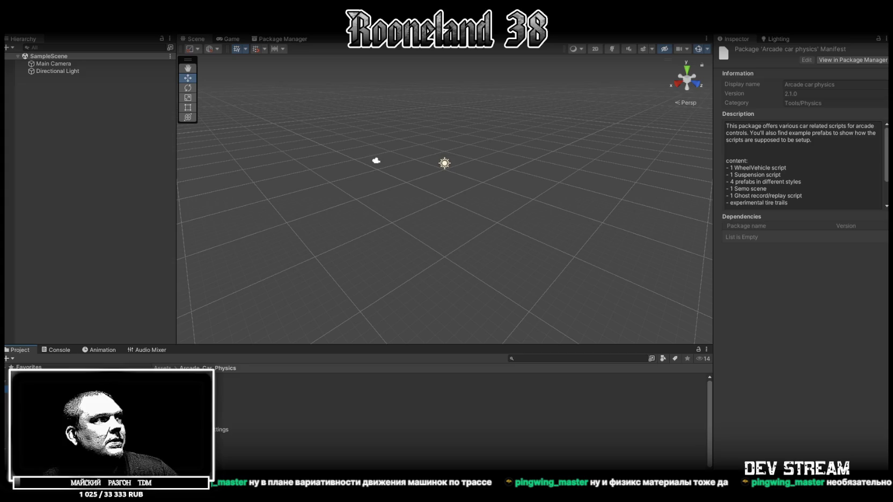
double_click(177, 387)
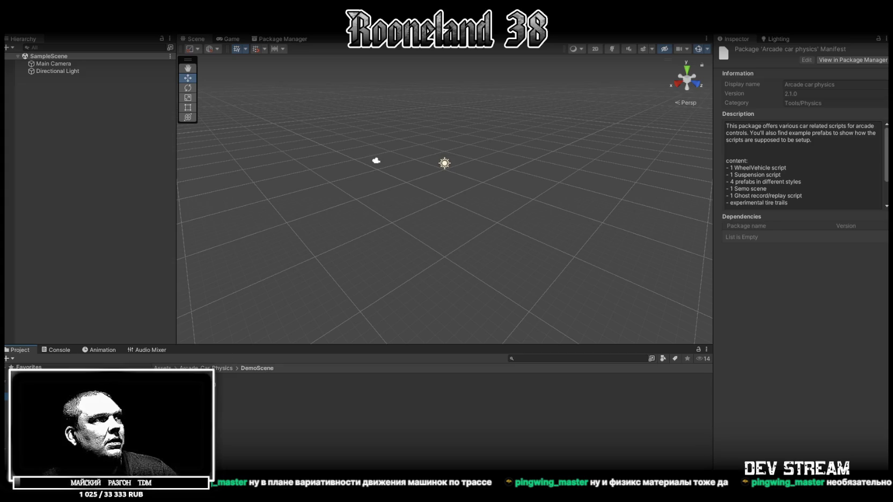
key("BackSpace")
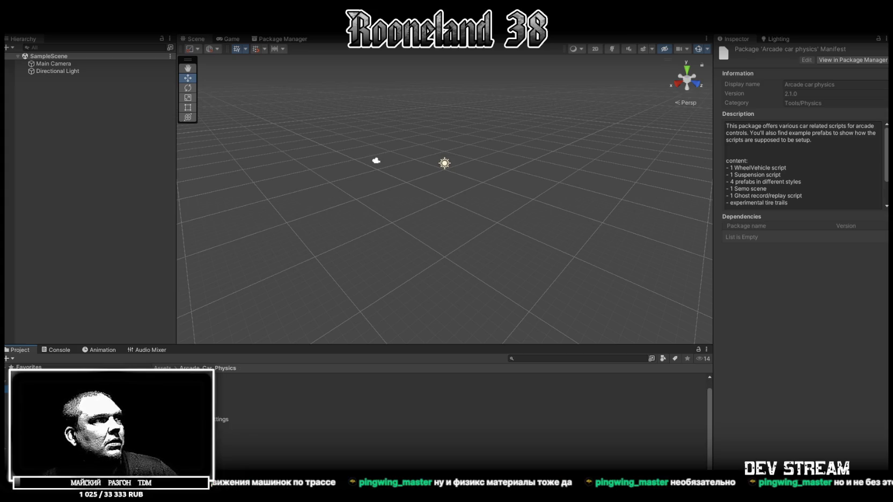
double_click(359, 434)
mouse_move(422, 250)
left_mouse_down()
mouse_move(407, 208)
mouse_move(547, 188)
left_mouse_up()
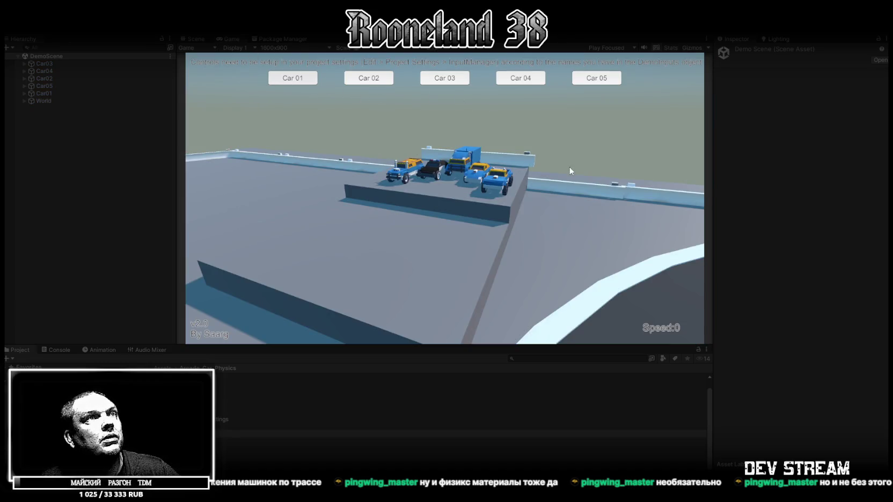
Follow Car 02 in the running demo, clear the Console errors, then stop Play mode
left_click(370, 82)
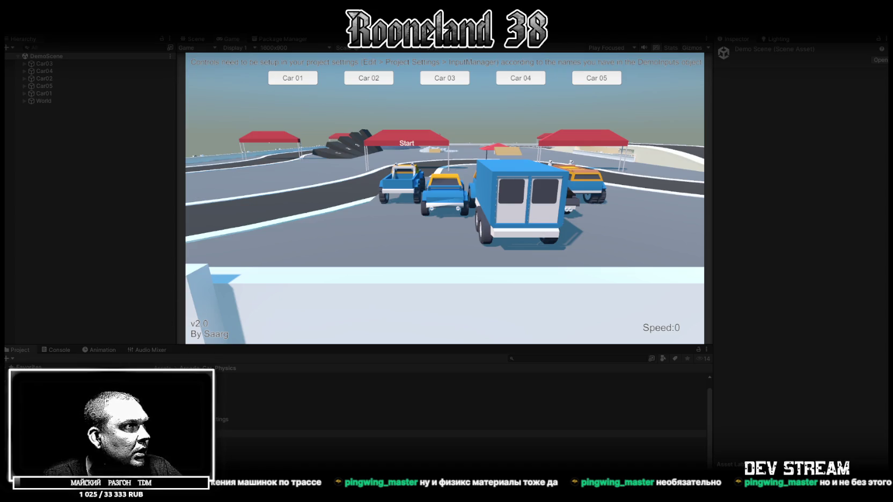
left_click(58, 350)
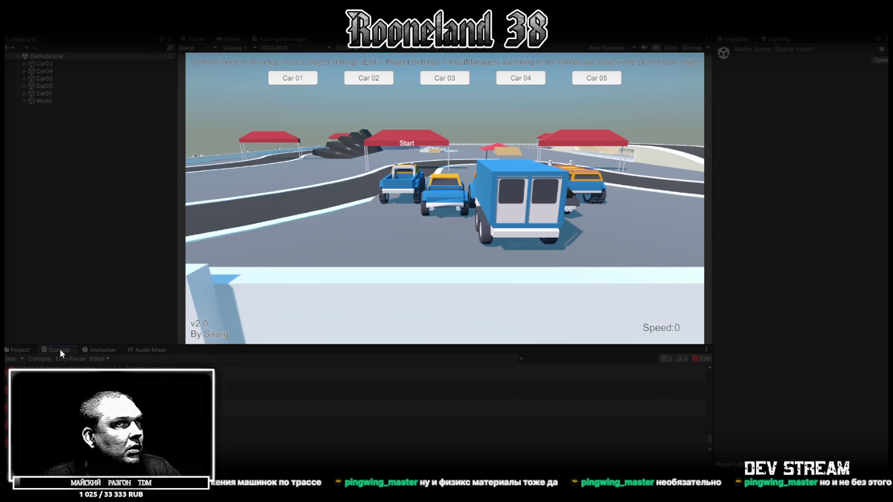
left_click(9, 358)
key("ctrl+p")
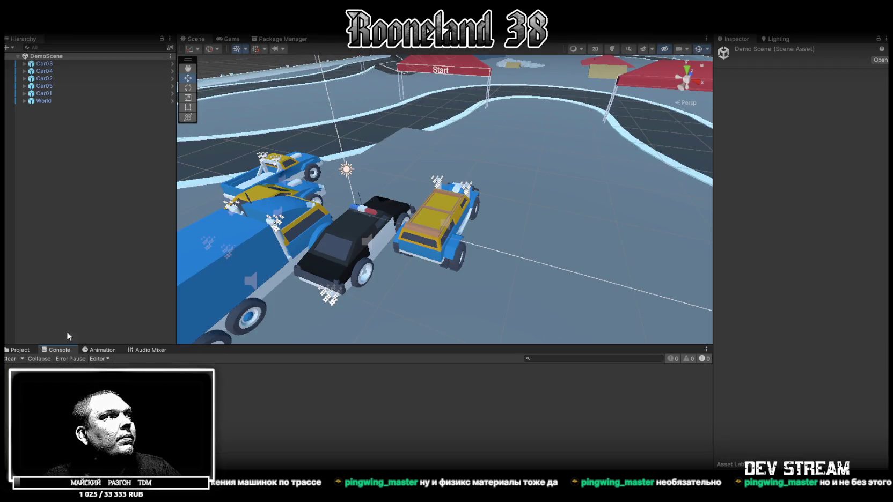
Inspect the DemoInputs asset, then select Car03 to show its Rigidbody (mass 6000) and Wheel Vehicle settings
left_click(17, 349)
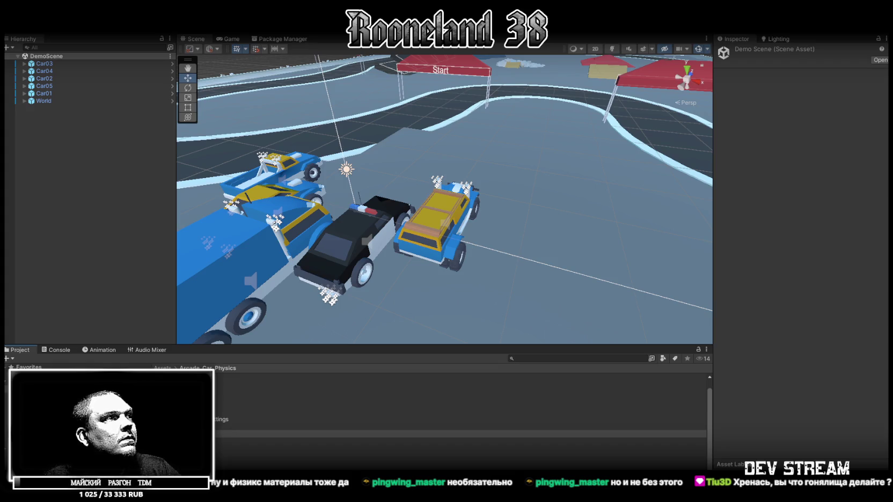
left_click(375, 426)
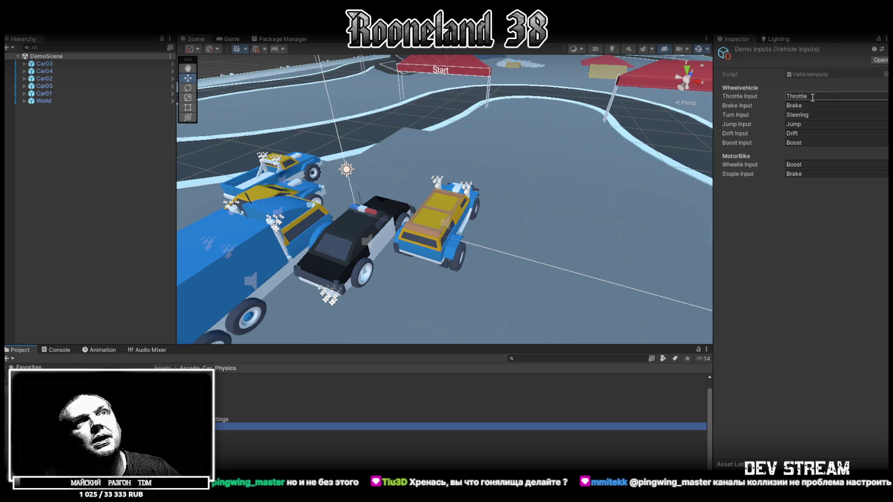
left_click_drag(312, 206, 110, 101)
left_click(46, 64)
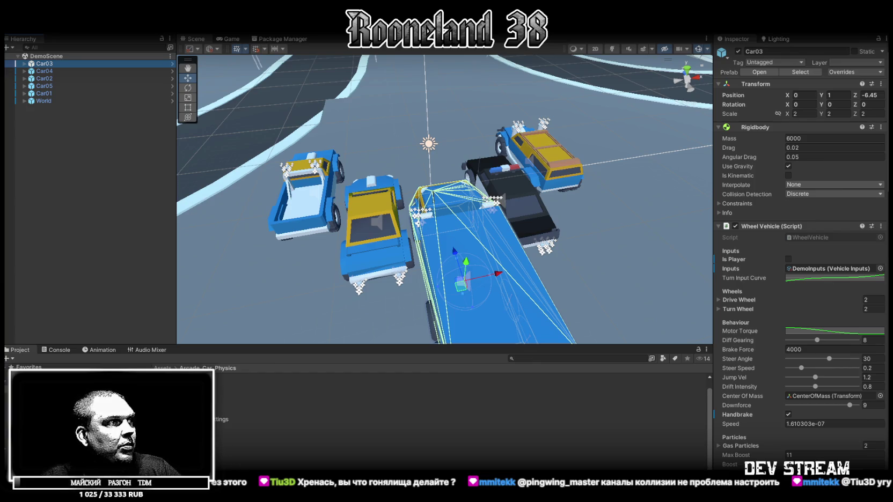
Show the Arcade Car Physics README with its Getting Started notes in the Inspector
left_click(236, 456)
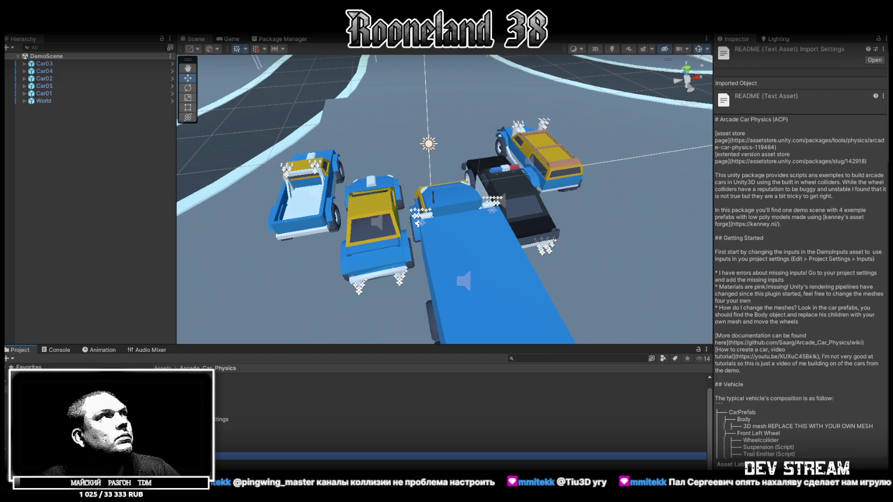
left_click(24, 26)
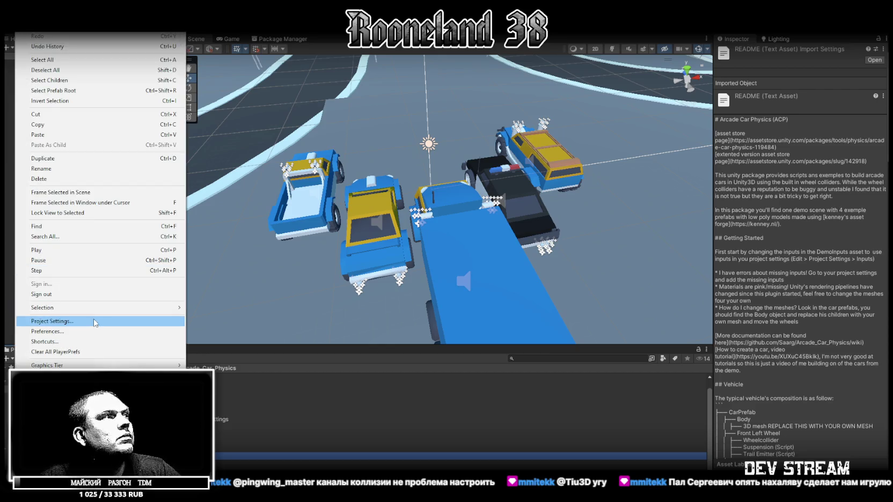
left_click(54, 319)
left_click(122, 107)
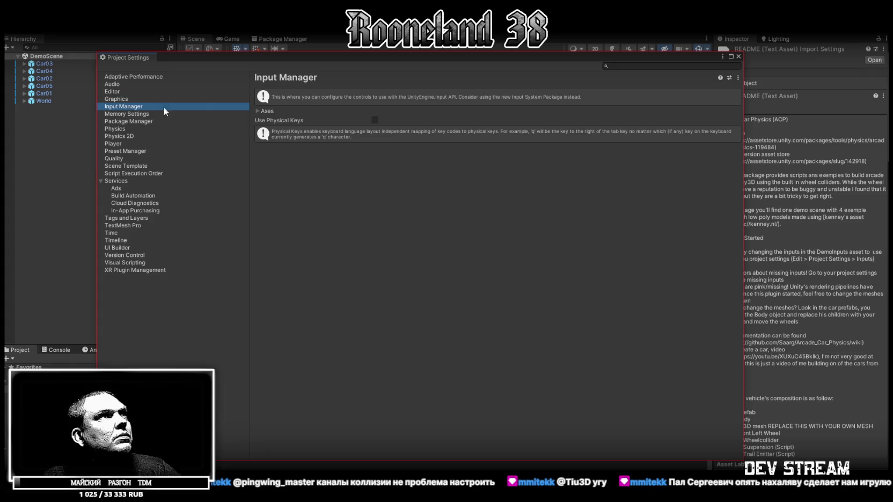
left_click(257, 111)
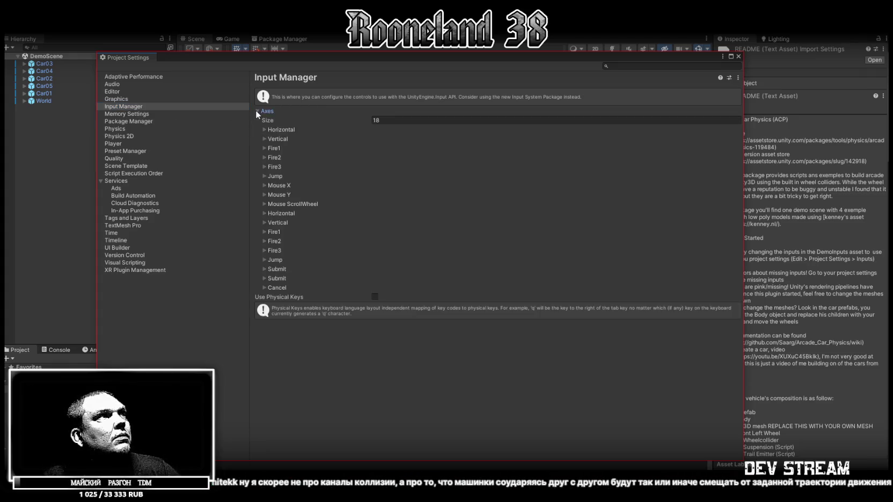
left_click(264, 139)
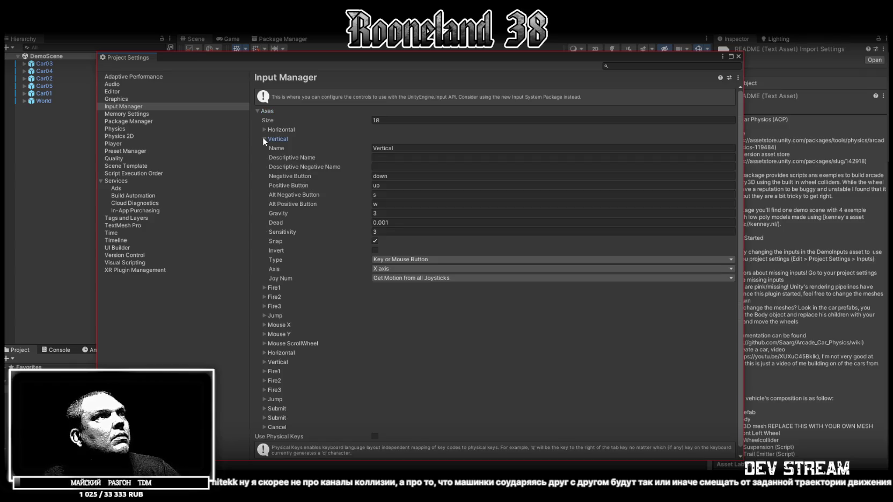
left_click(263, 140)
left_click(263, 129)
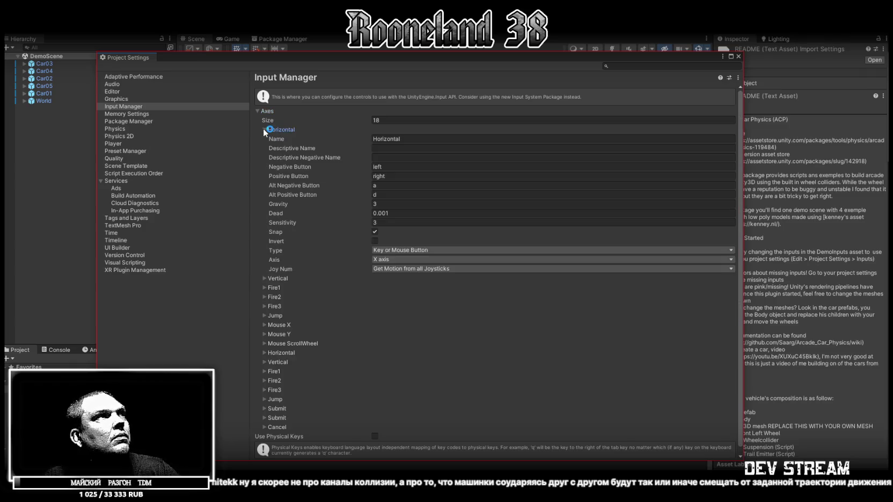
left_click(262, 129)
left_click(739, 56)
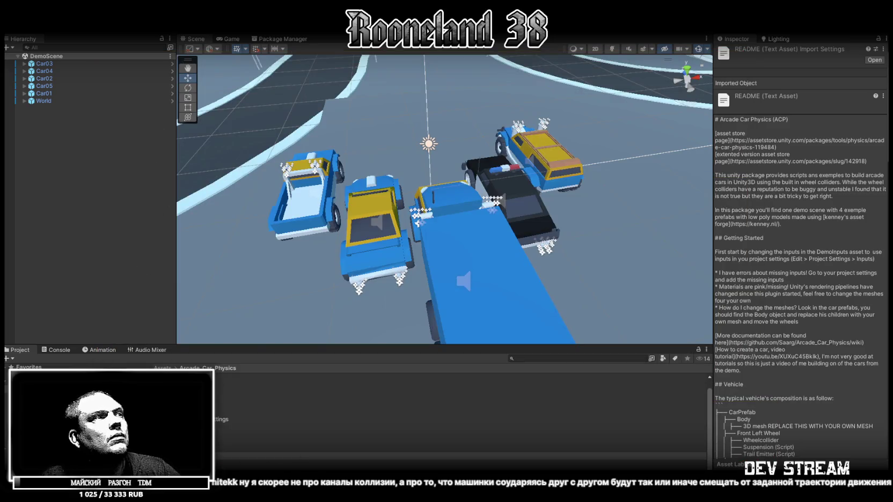
Show the DemoInputs asset's Wheelvehicle and MotorBike input mappings in the Inspector
left_click(268, 426)
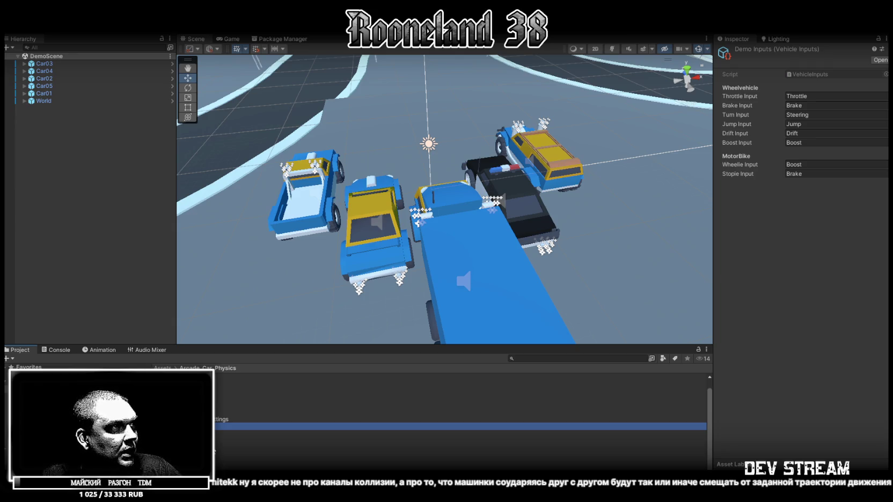
scroll(462, 424, "up", 1)
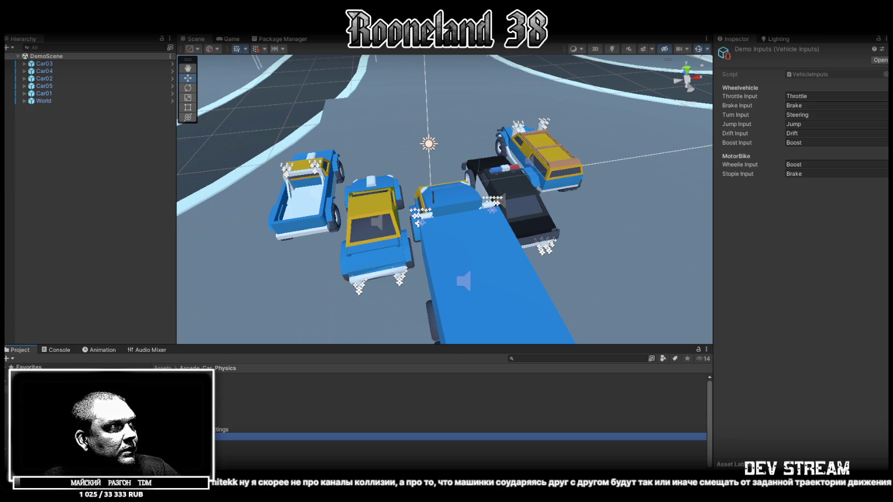
left_click(33, 397)
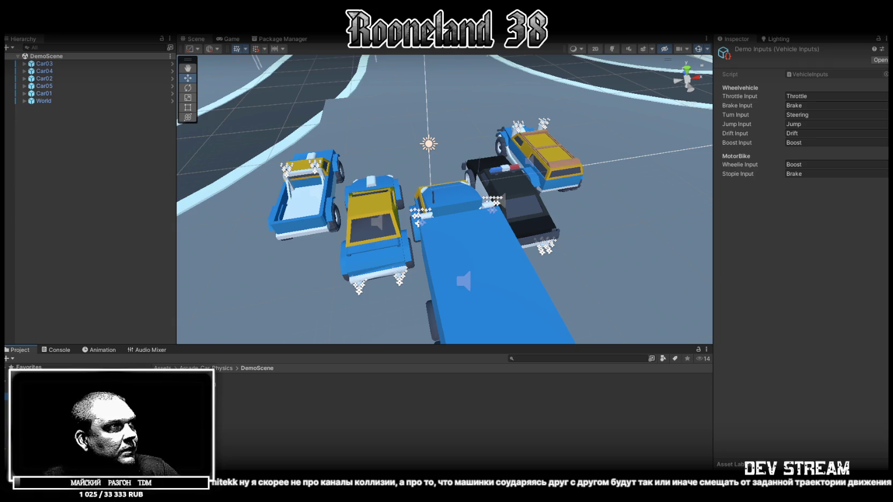
left_click(37, 408)
left_click(37, 415)
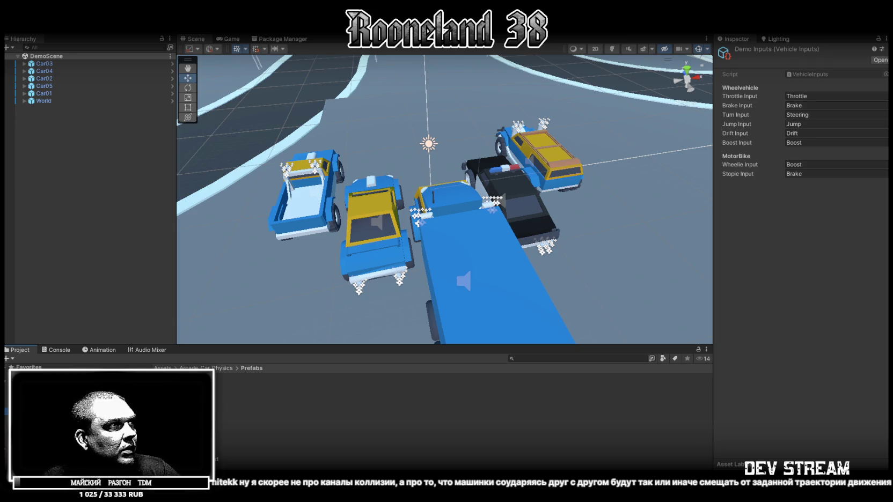
left_click(37, 423)
left_click(45, 430)
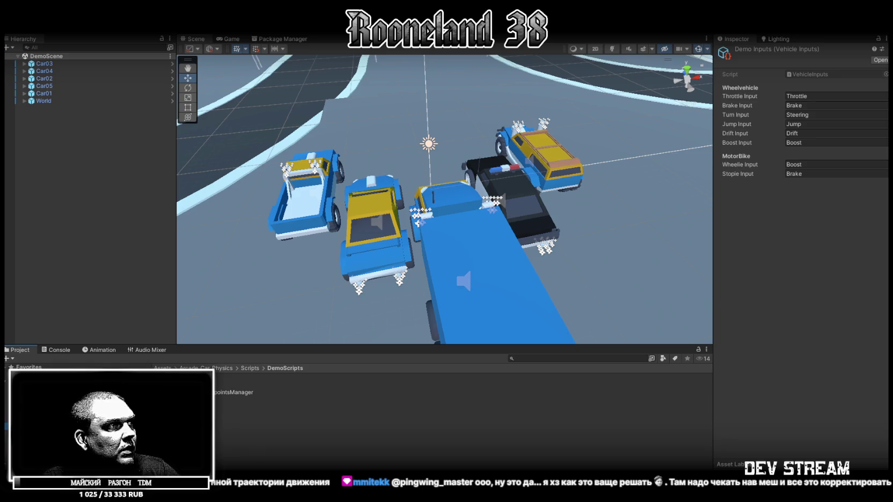
left_click(46, 438)
left_click(46, 445)
left_click(45, 453)
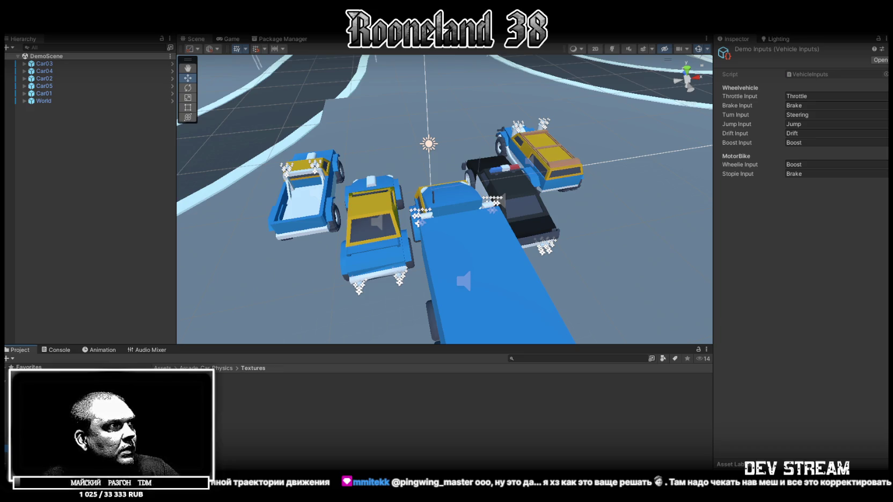
key("Down")
key("Down")
key("Down")
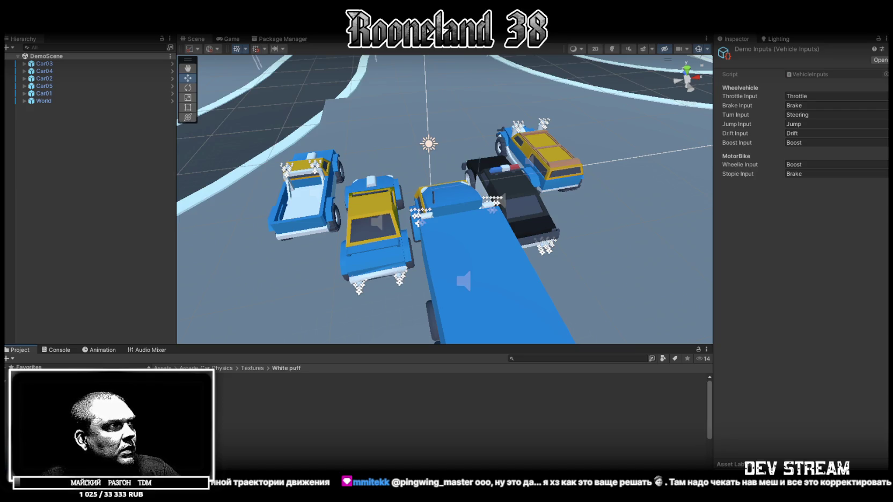
key("Up")
key("Up")
key("Up")
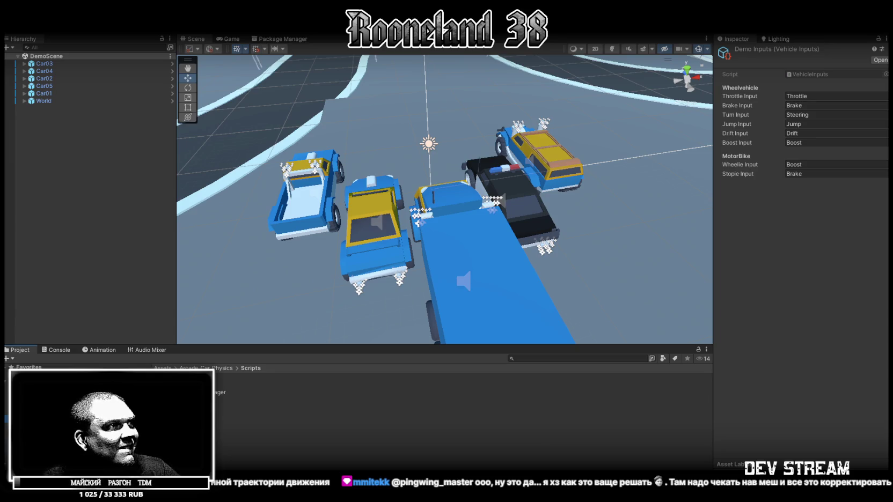
key("Up")
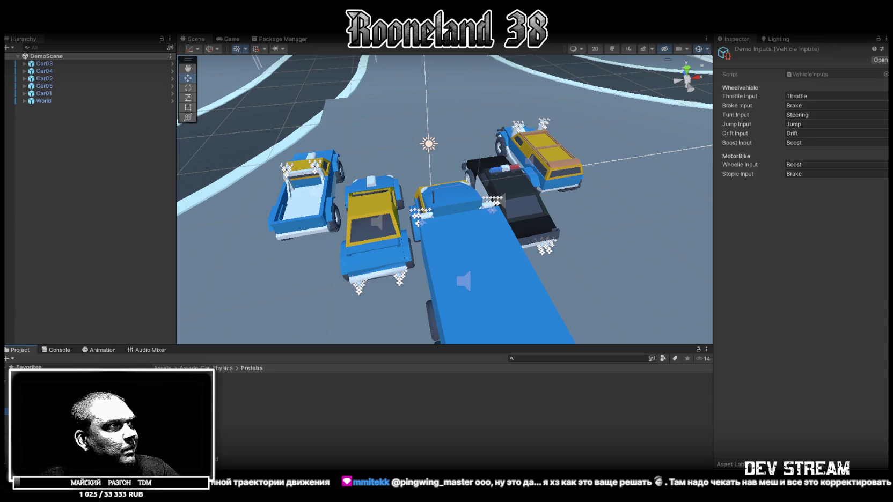
key("Up")
key("Up")
key("Up")
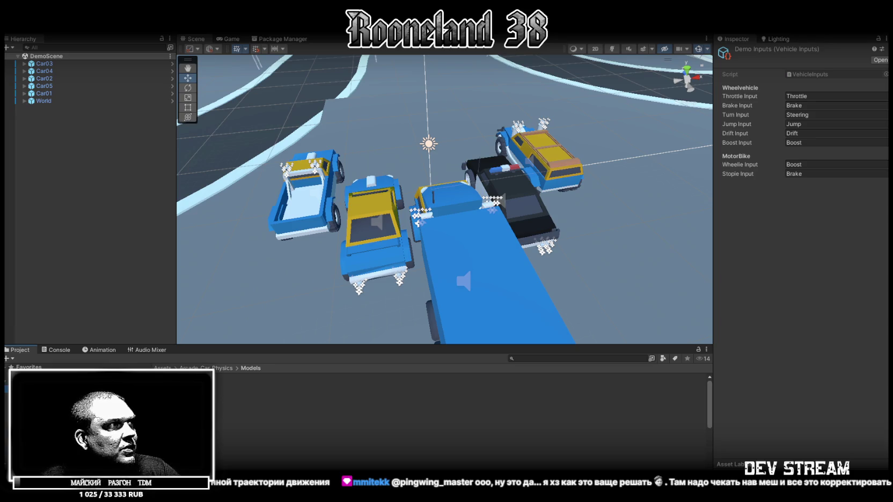
scroll(235, 444, "up", 1)
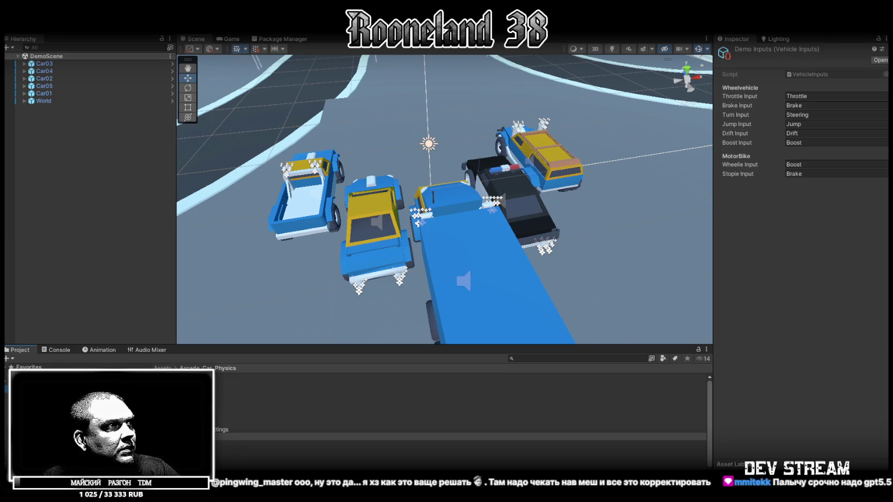
scroll(460, 424, "down", 1)
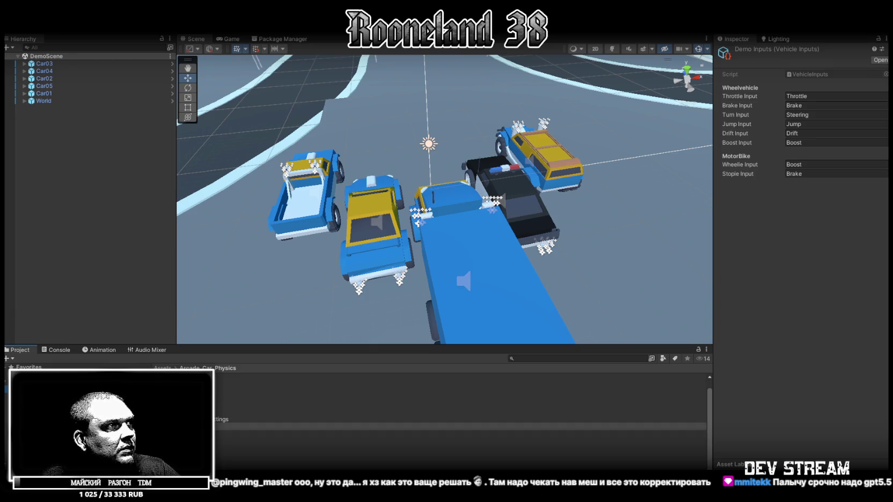
scroll(461, 424, "up", 1)
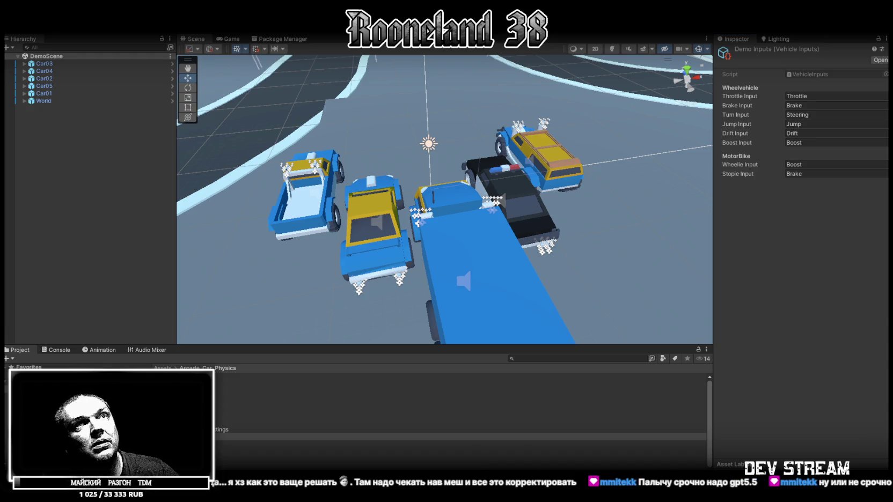
left_click(805, 115)
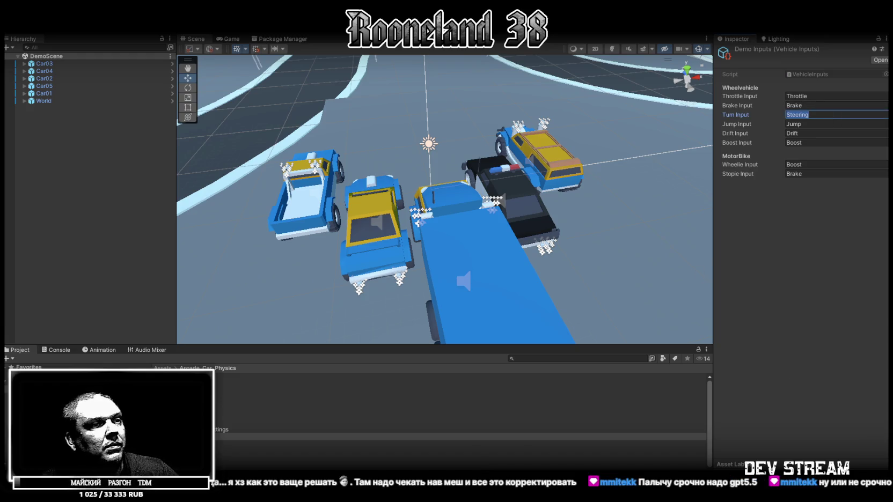
key("Escape")
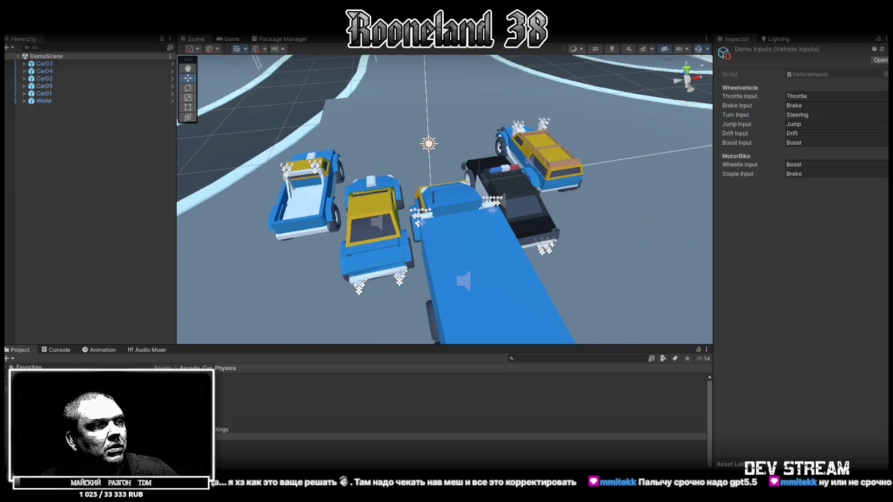
left_click(800, 96)
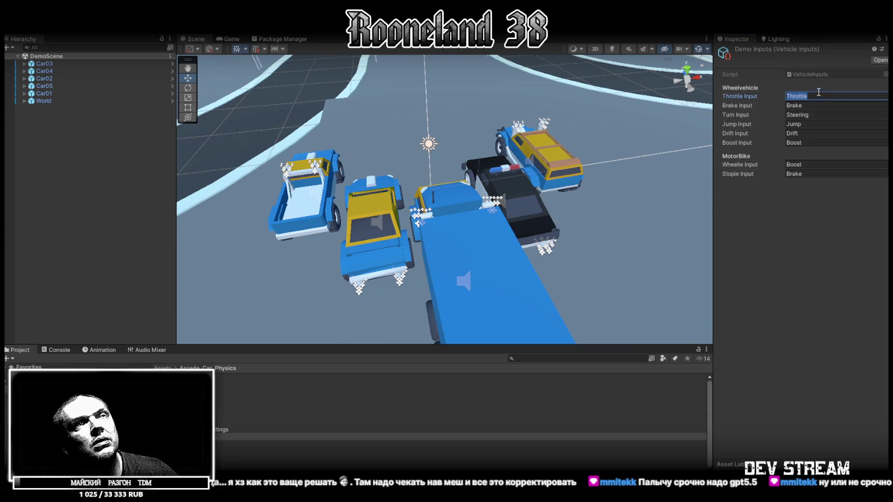
key("Return")
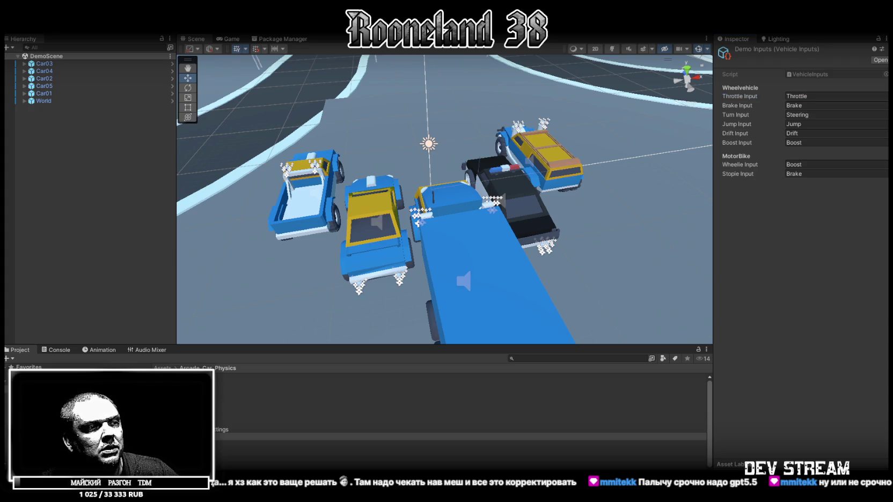
left_click(805, 105)
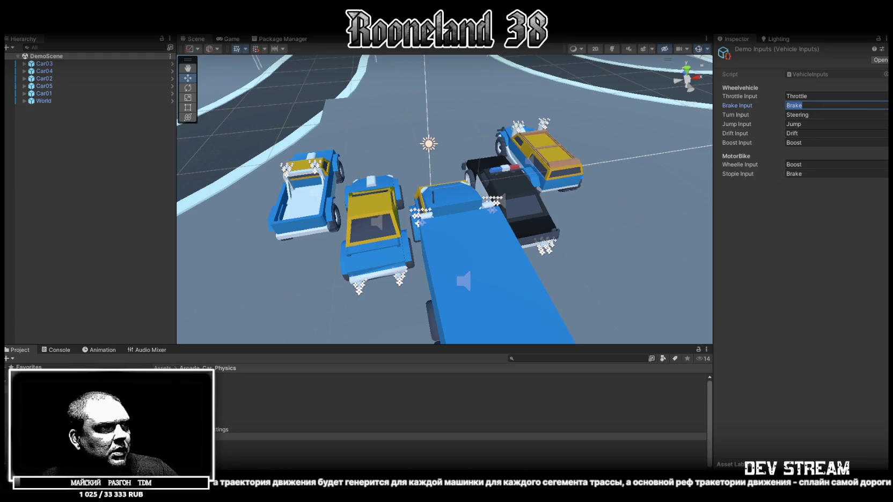
key("Return")
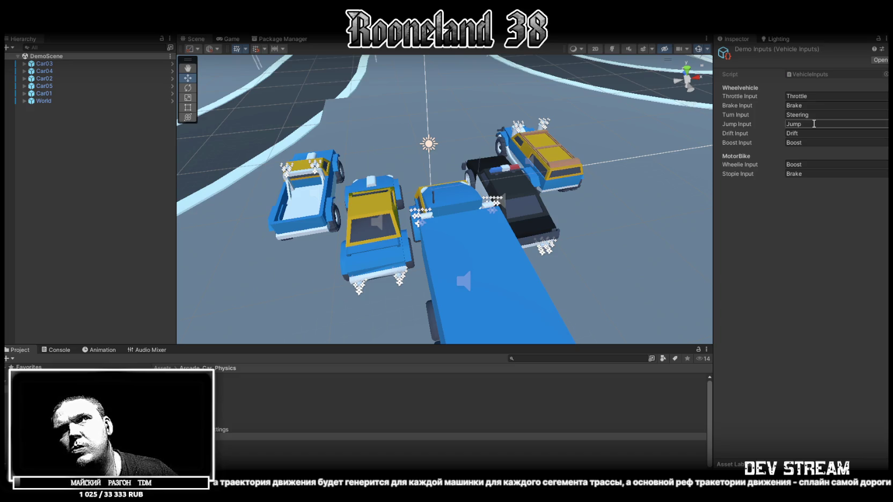
Review the Jump, Drift and Boost Input axis names, leaving each unchanged
left_click(813, 124)
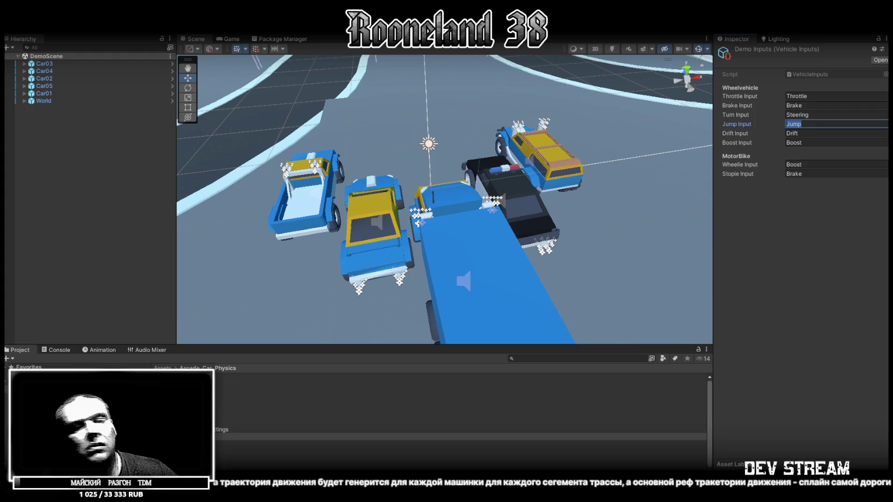
key("Return")
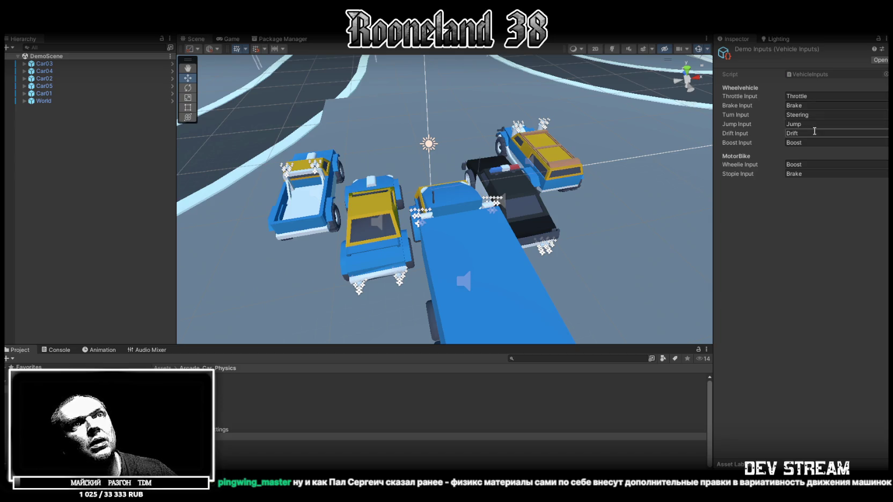
left_click(814, 133)
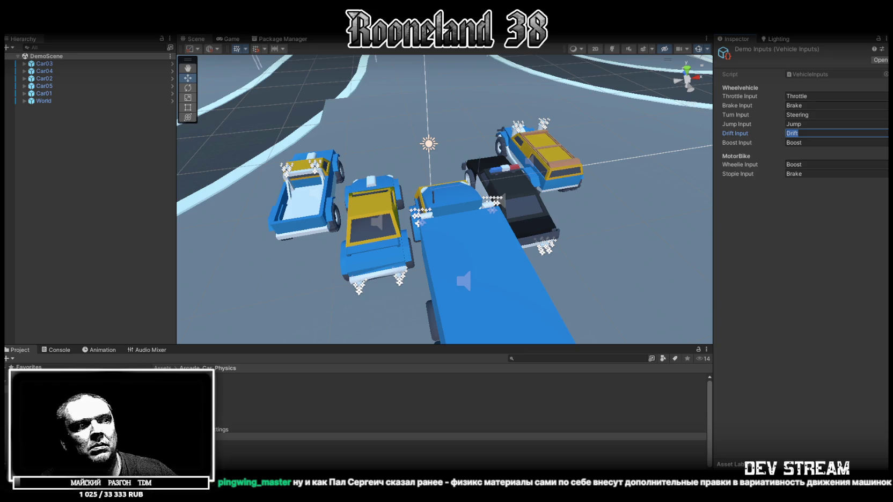
key("Escape")
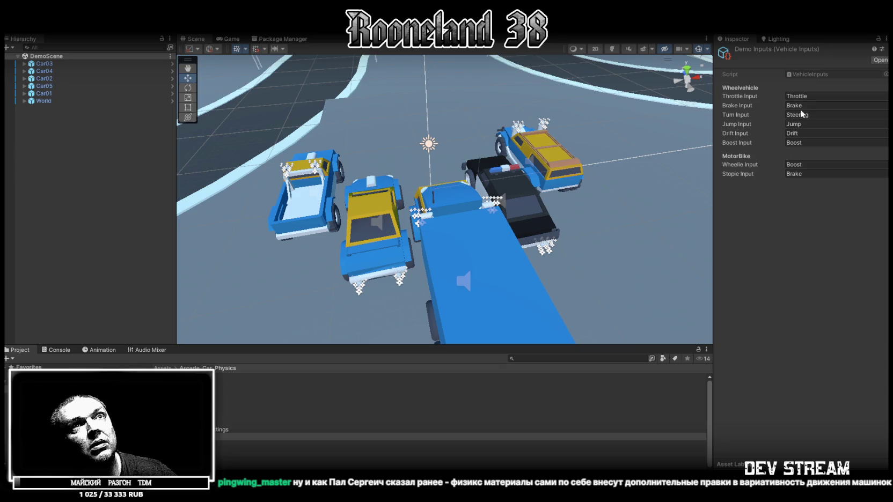
left_click(816, 142)
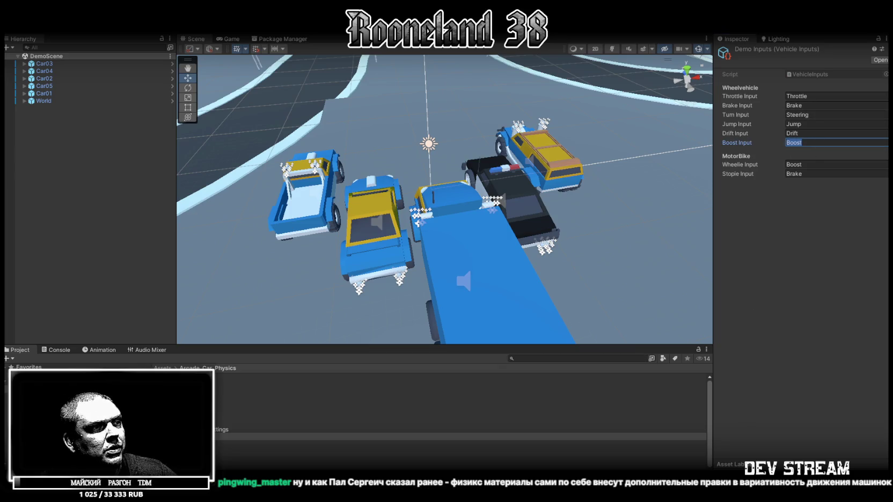
key("Return")
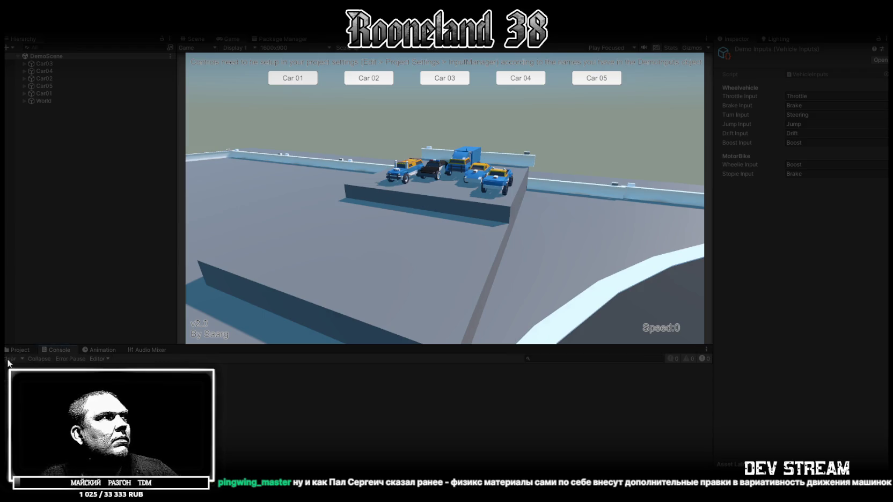
Switch the demo to Car 04, drive it forward briefly, then return to the Scene view
left_click(504, 77)
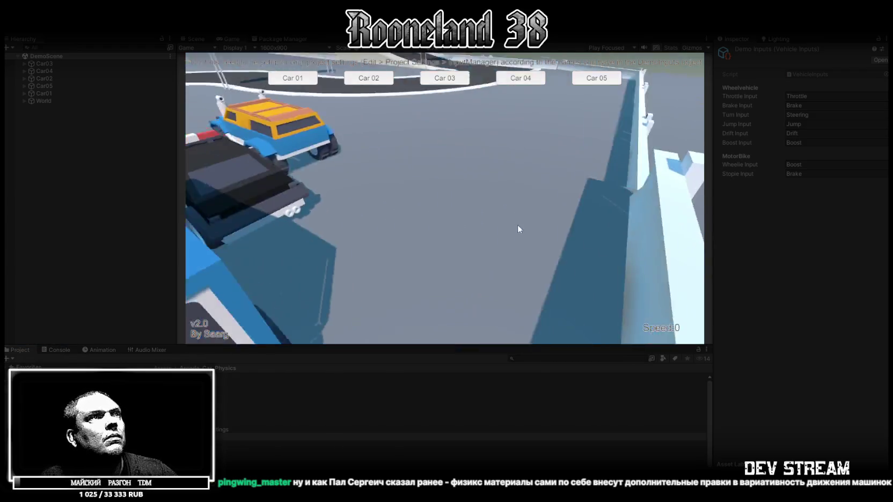
key("w")
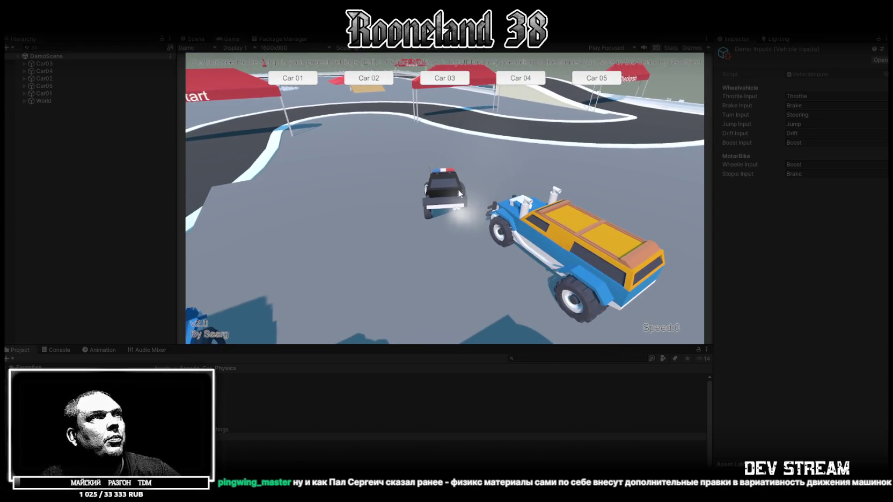
left_click(200, 43)
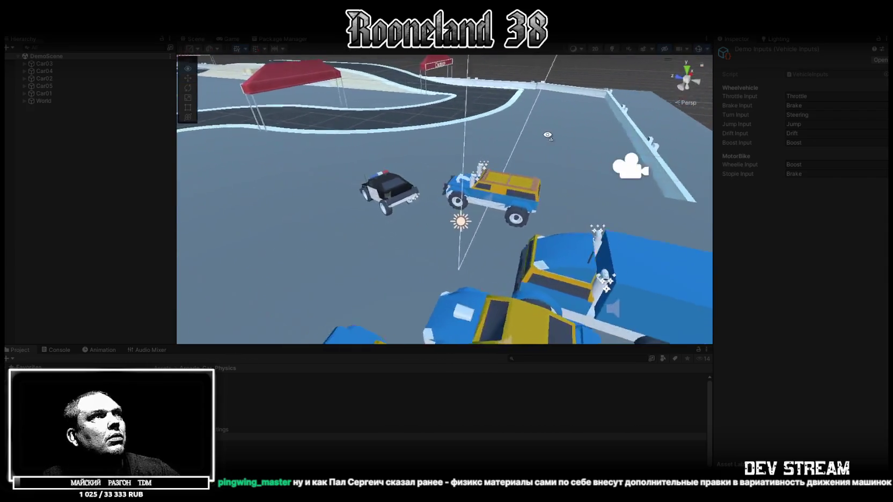
Select the police car's Car04 root object to show its Rigidbody and Wheel Vehicle settings, then return to the Game view
left_click(396, 206)
left_click(63, 79)
left_click(46, 71)
left_click(24, 71)
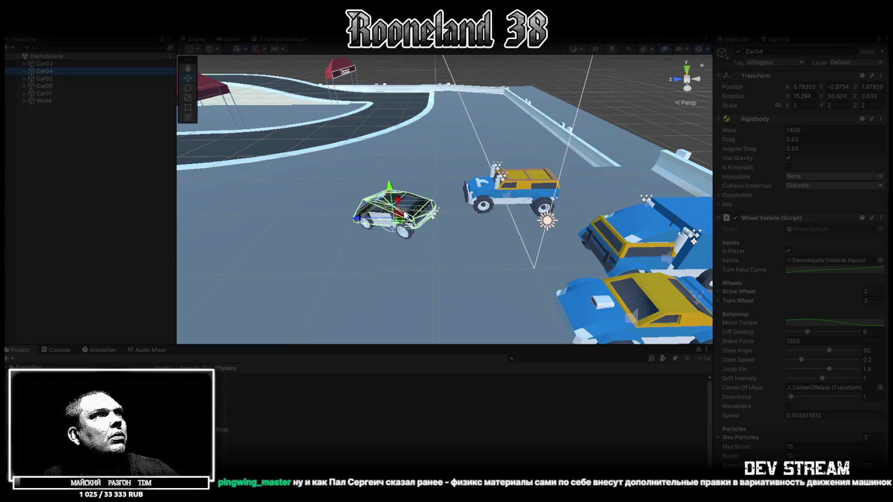
left_click(228, 38)
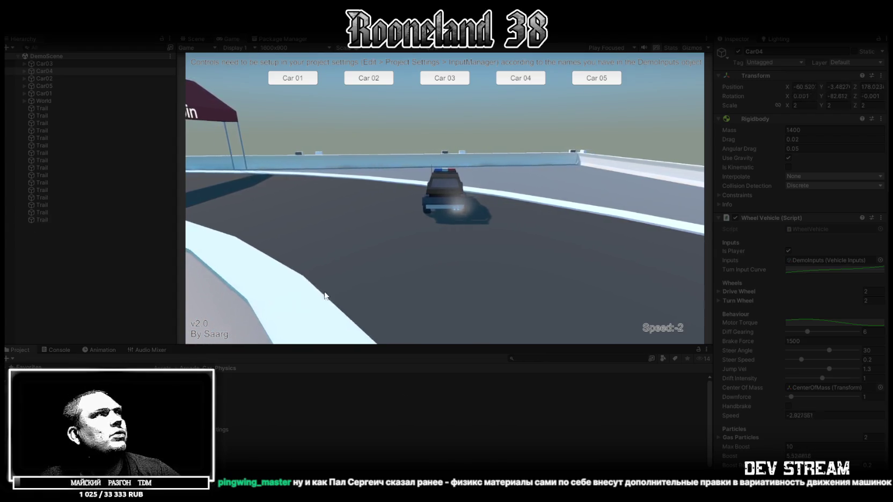
Lower Car04's engine Audio Source Volume from 1 to 0.226
scroll(810, 322, "down", 6)
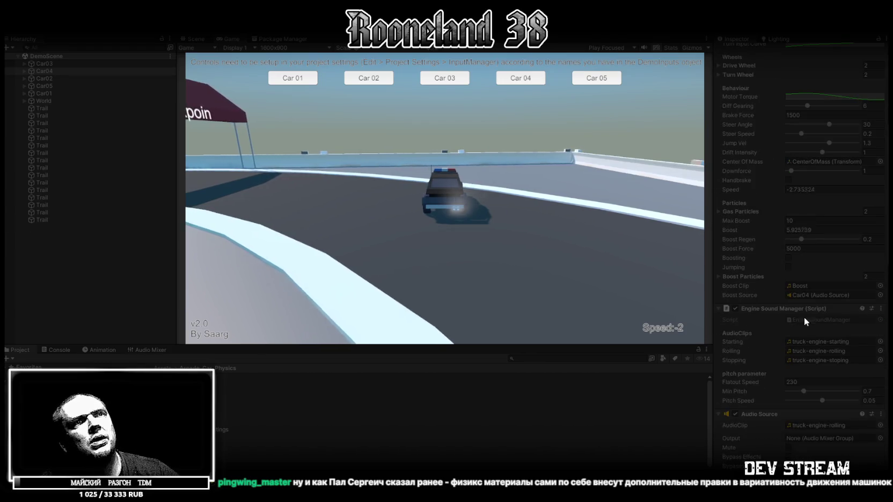
scroll(811, 314, "down", 5)
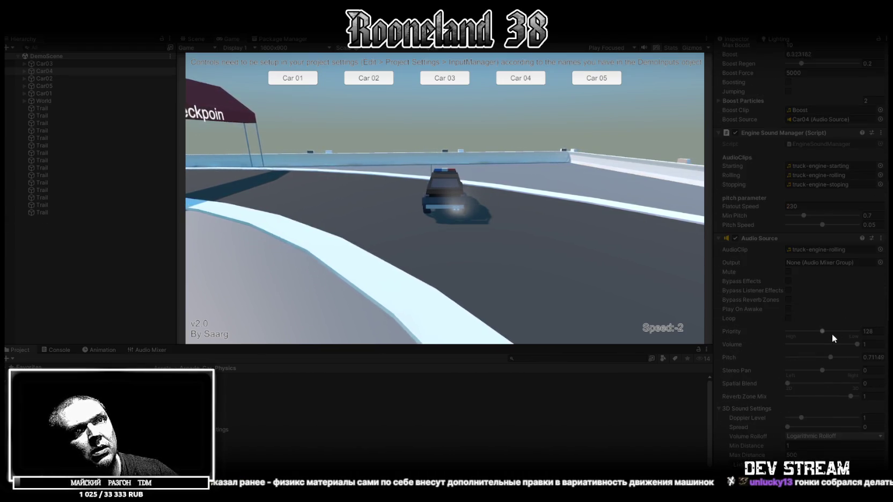
left_click_drag(825, 346, 803, 346)
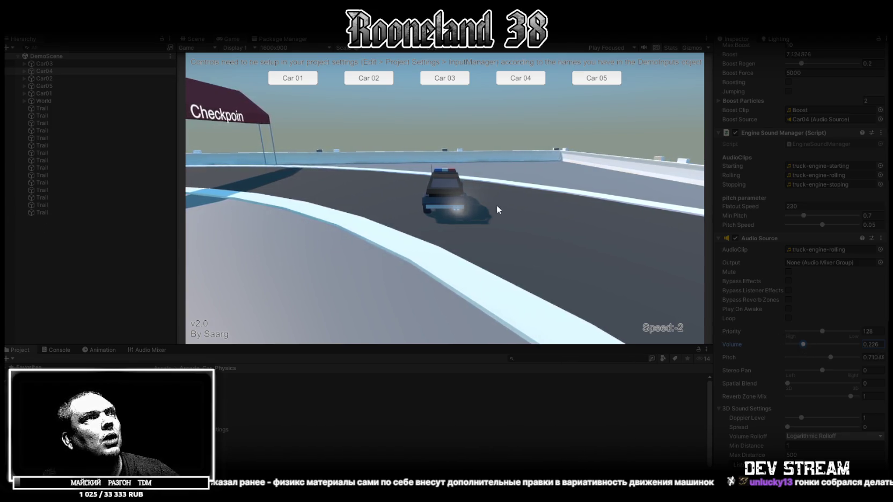
Drive the police car in reverse past the Checkpoint, then bring it to a stop
left_click(453, 172)
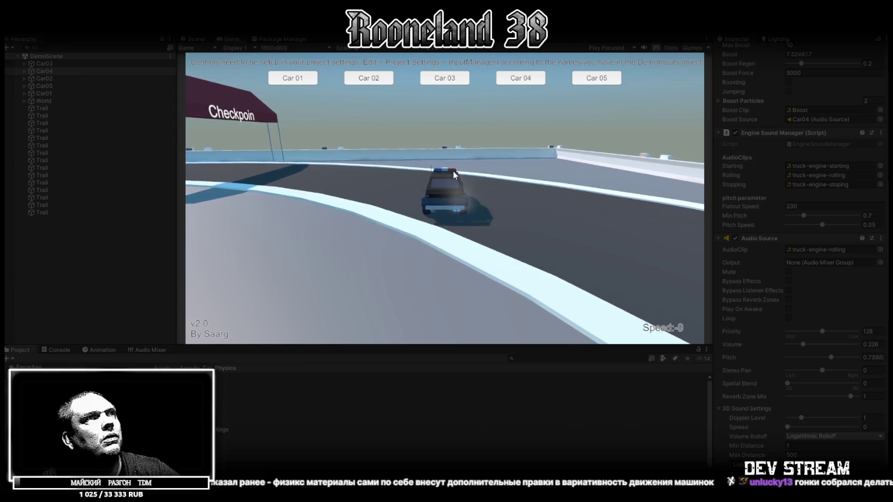
key("s")
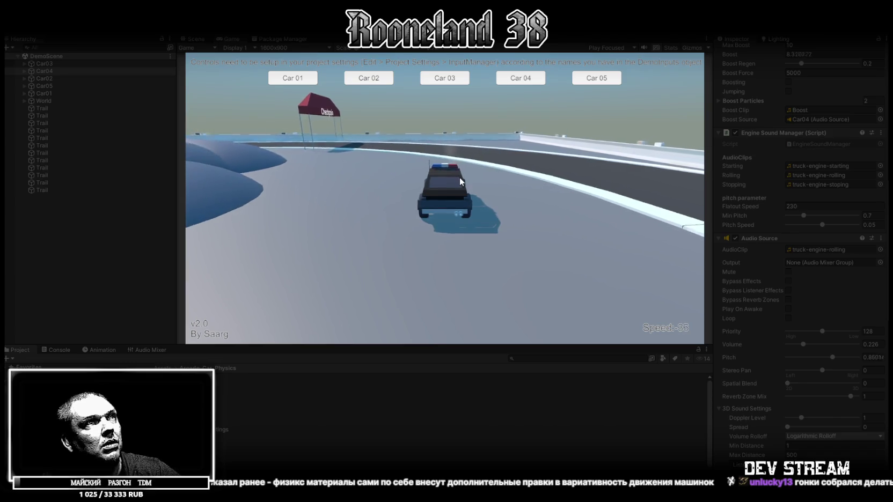
key("w")
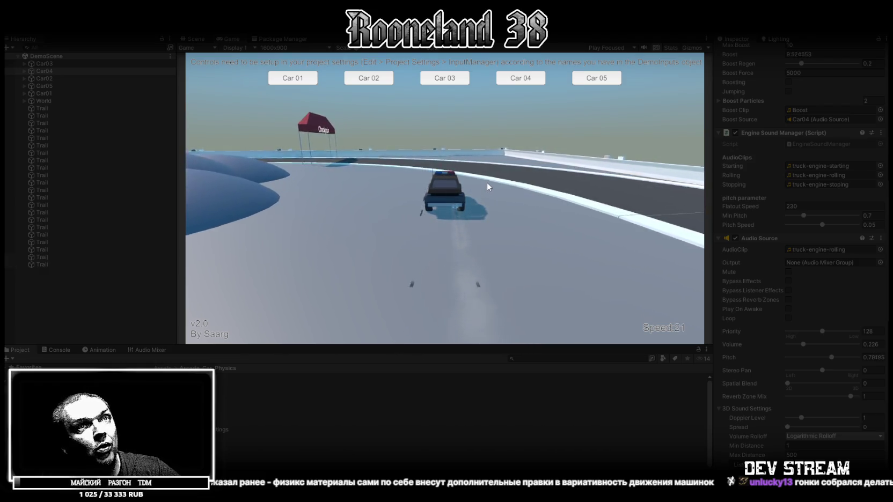
Maximize the Game view and drive the police car around the track past the Start and Checkpoint arches
double_click(235, 38)
key("Up")
key("Left")
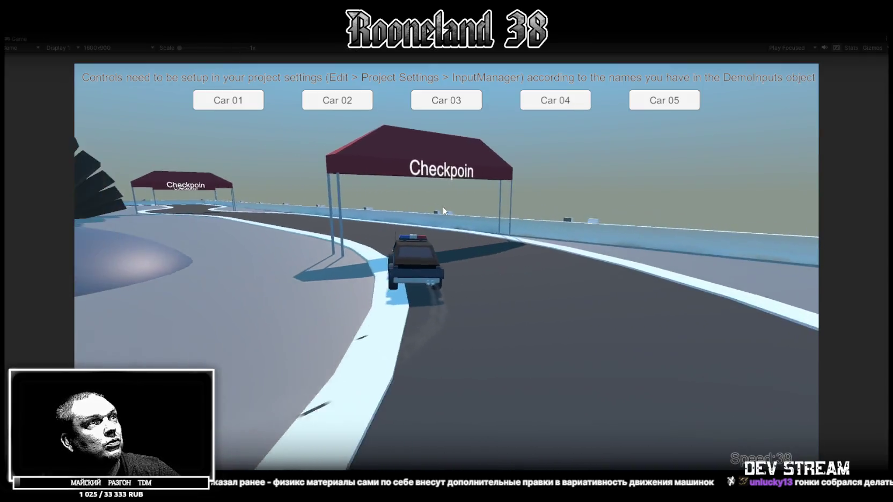
key("Up")
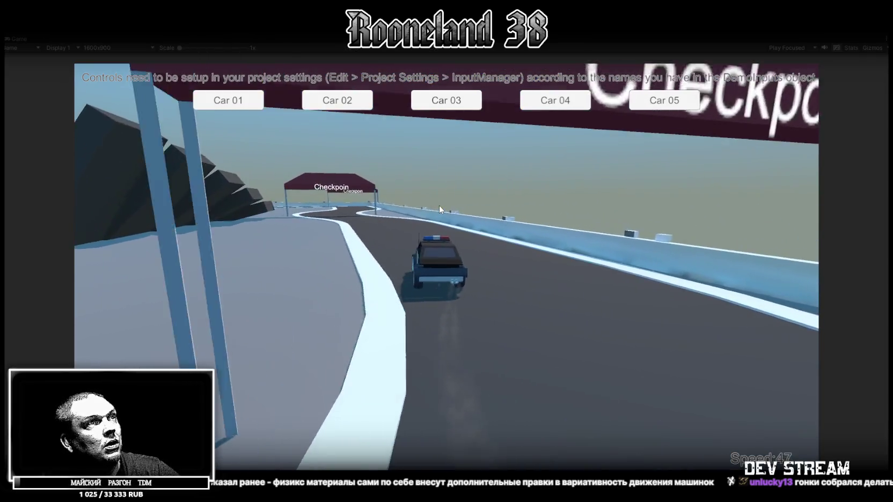
key("Up")
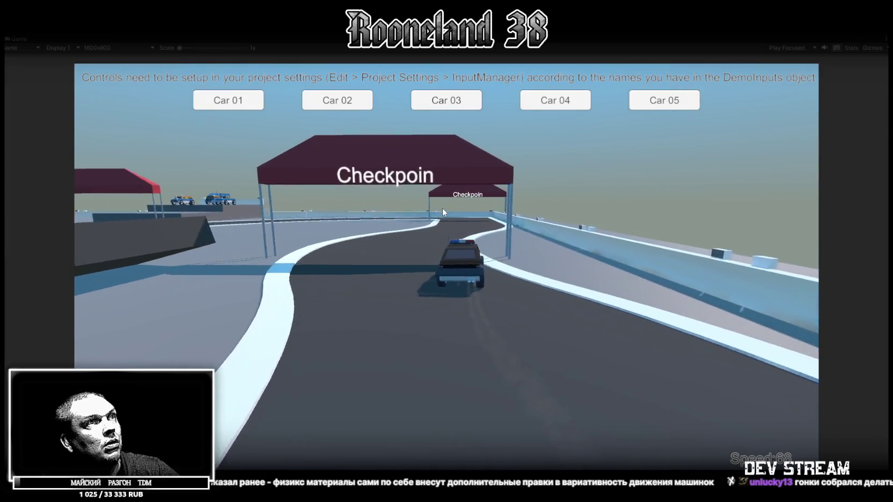
key("Right")
key("Up")
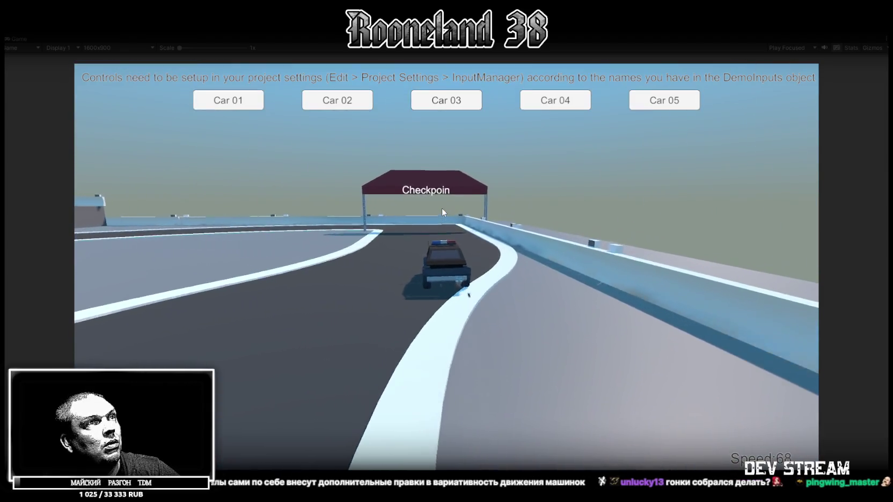
key("Left")
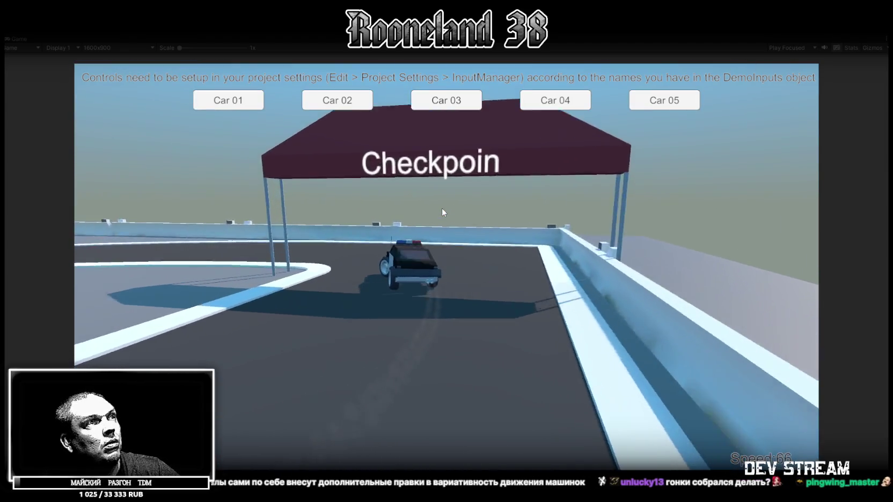
key("Left")
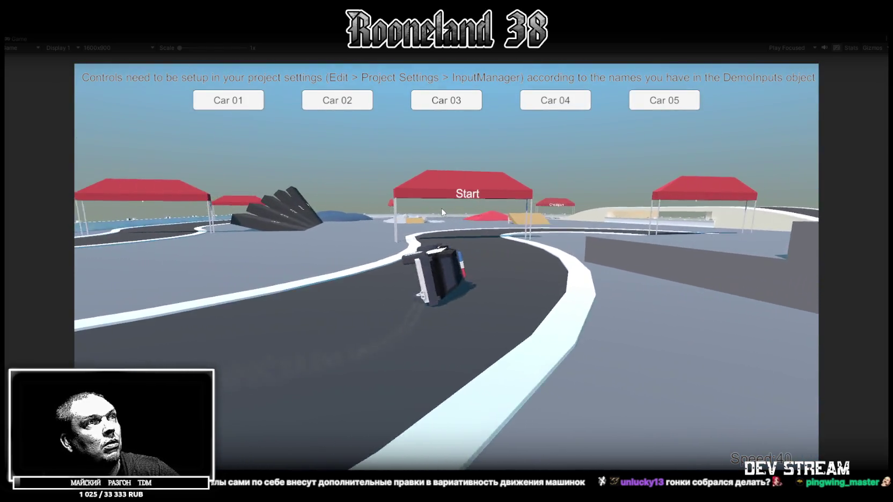
key("Up")
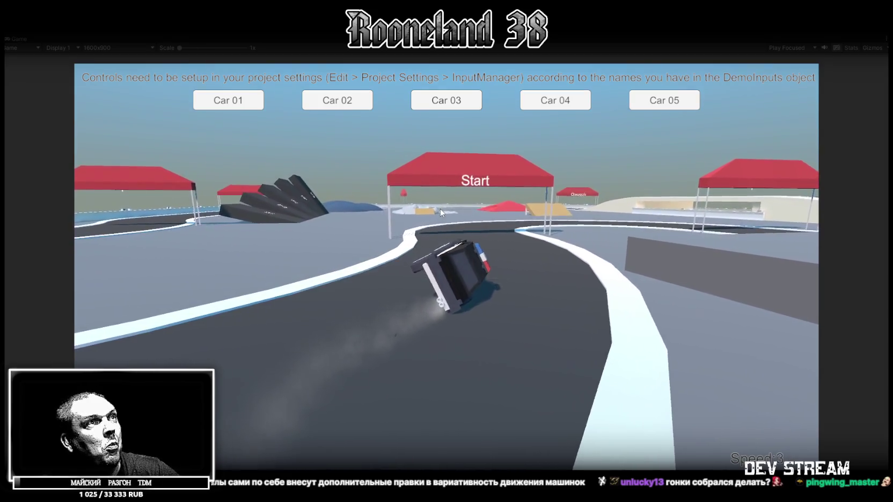
key("Up")
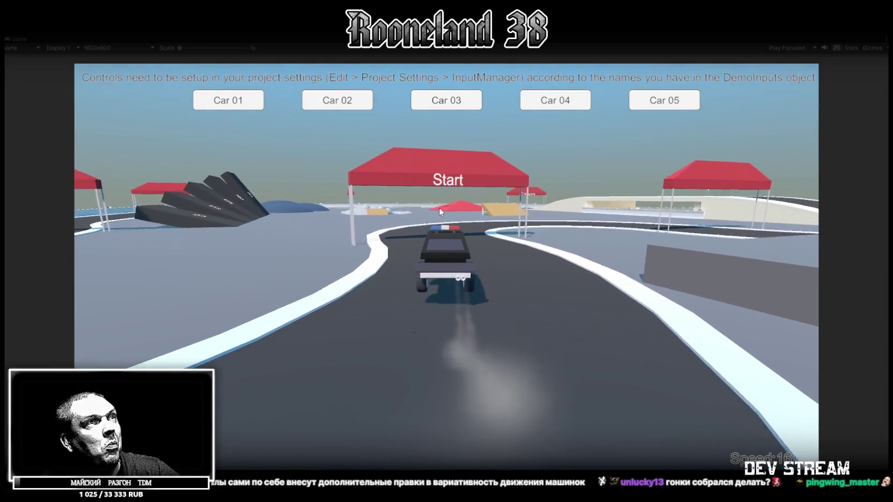
key("Up")
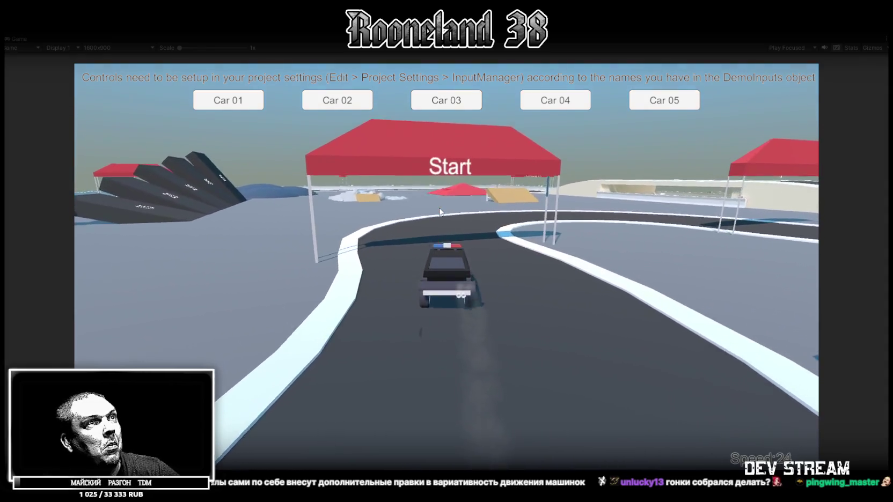
key("Up")
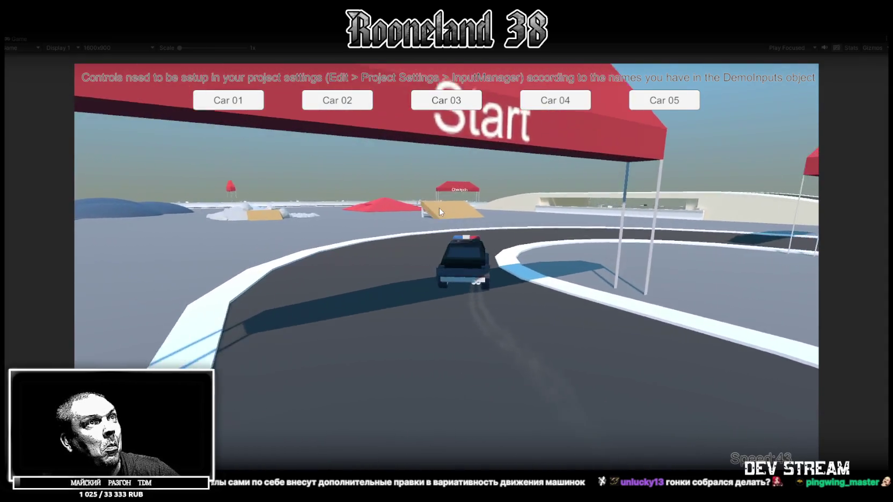
key("Up")
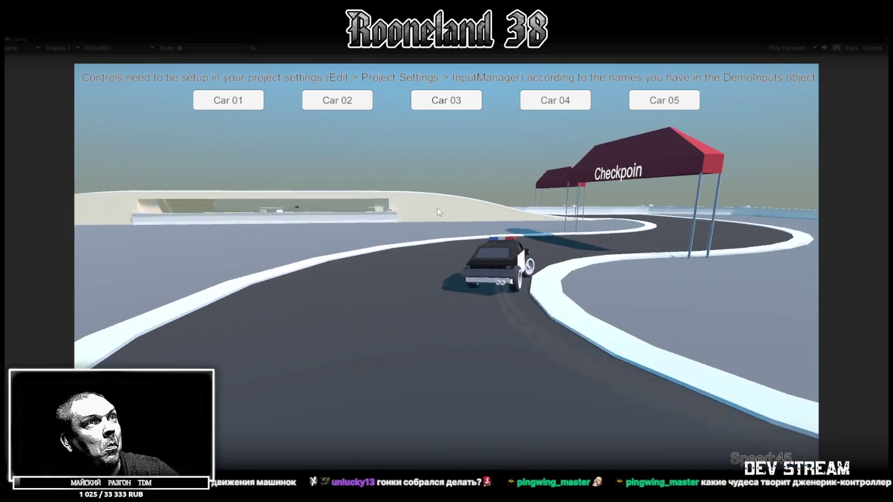
key("Left")
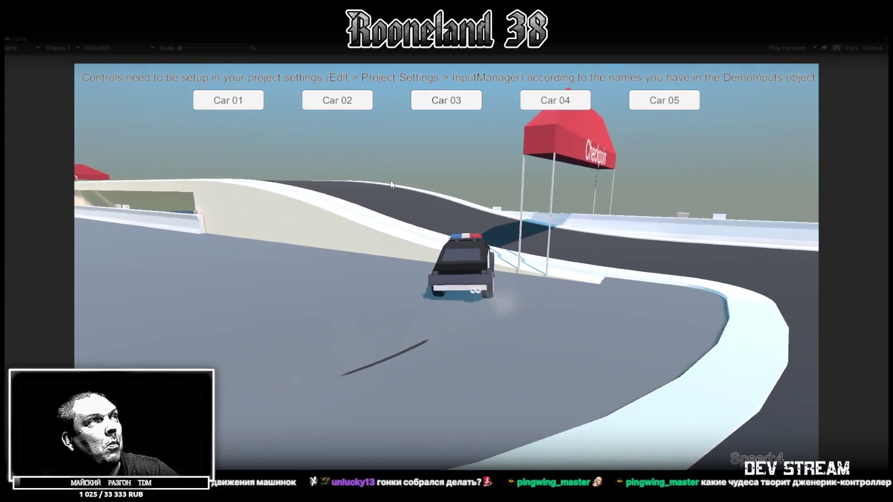
Switch to Car 01, drive the blue pickup past the Start tent onto the red ramp, then restore the editor layout
left_click(229, 103)
key("Up")
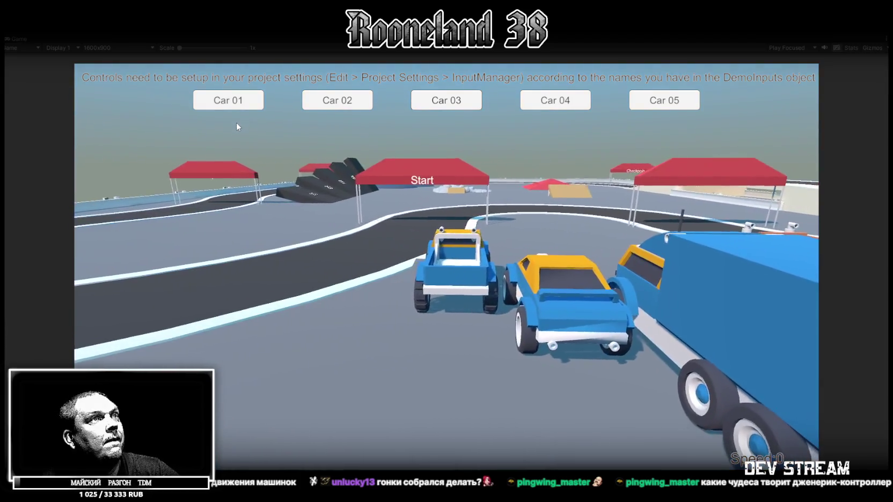
key("Up")
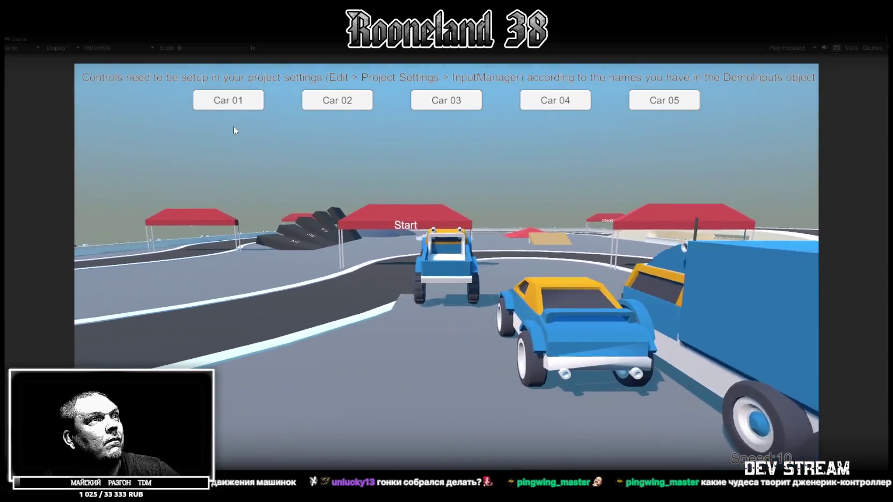
key("Up")
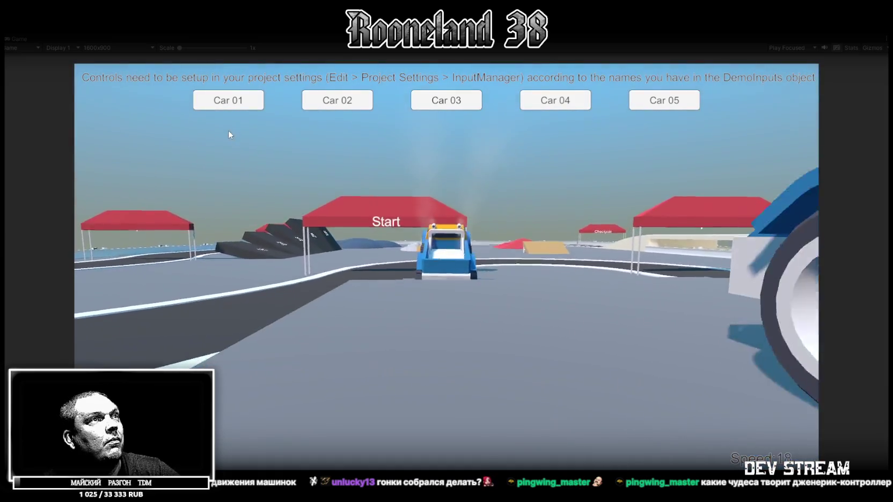
key("Up")
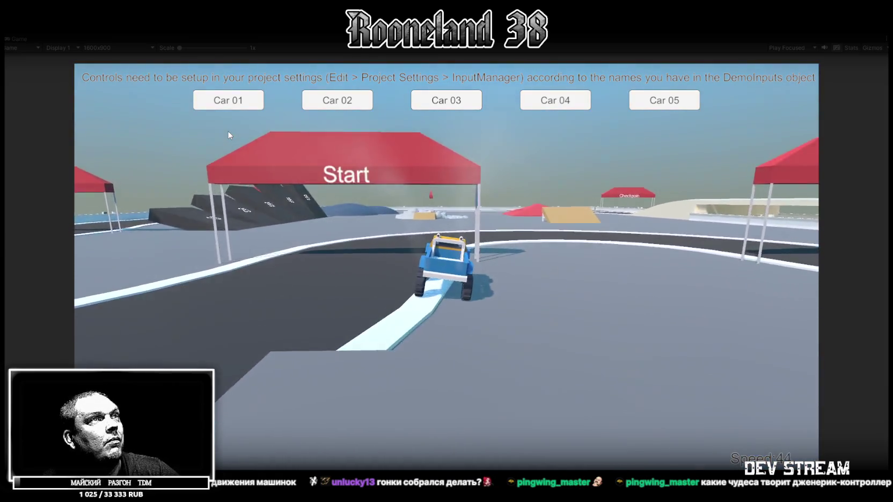
key("Up")
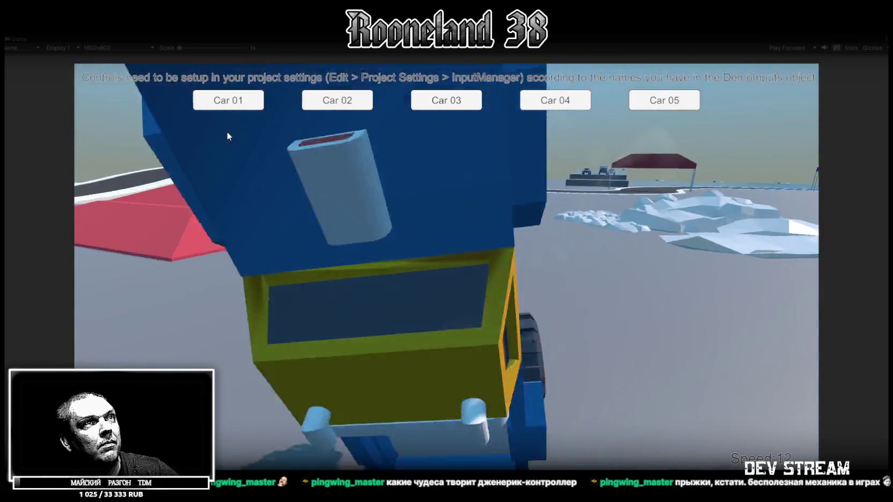
key("w")
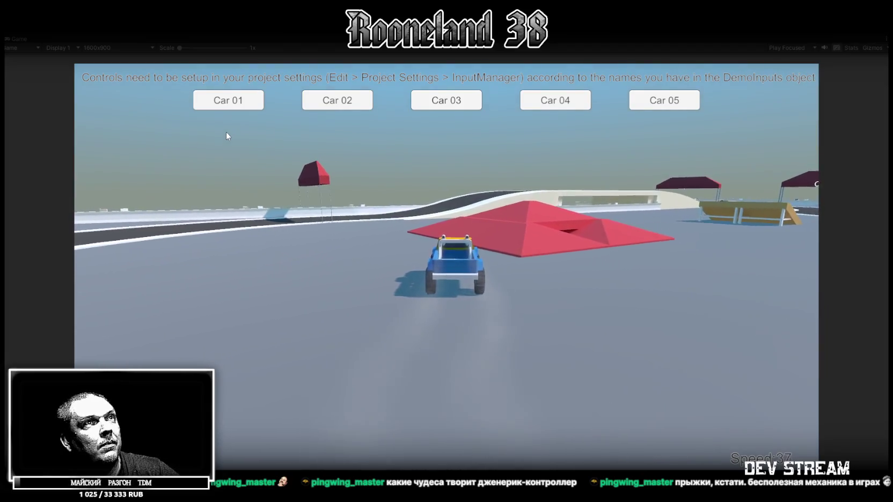
key("d")
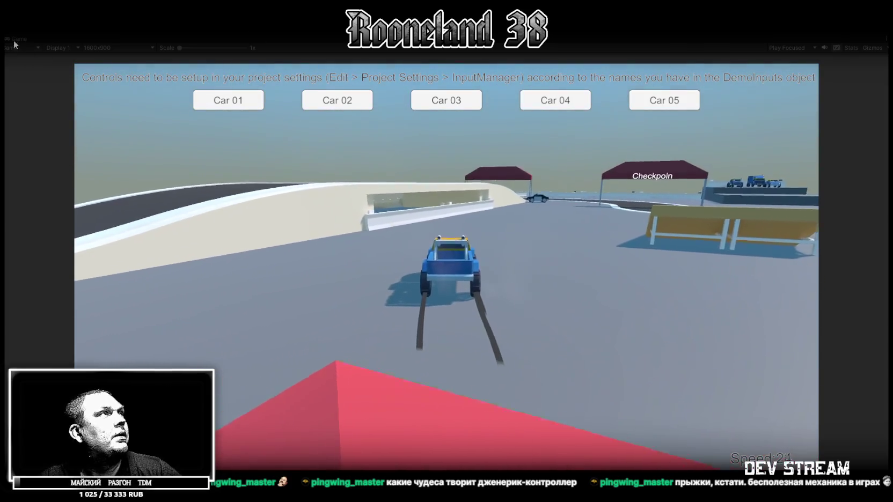
double_click(17, 39)
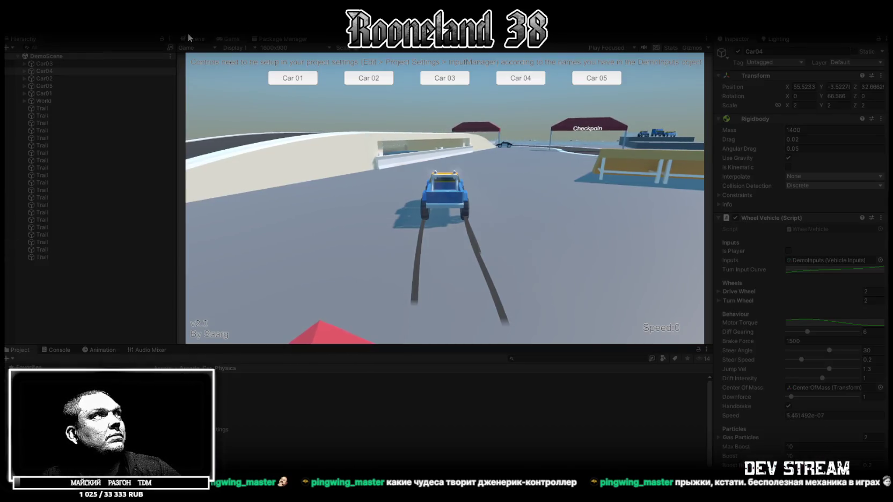
Frame Car04 in the Scene view and select its FLWheel to show the Wheel Collider settings
left_click(195, 38)
mouse_move(269, 134)
left_mouse_down()
mouse_move(244, 91)
mouse_move(428, 148)
mouse_move(513, 196)
left_mouse_up()
key("f")
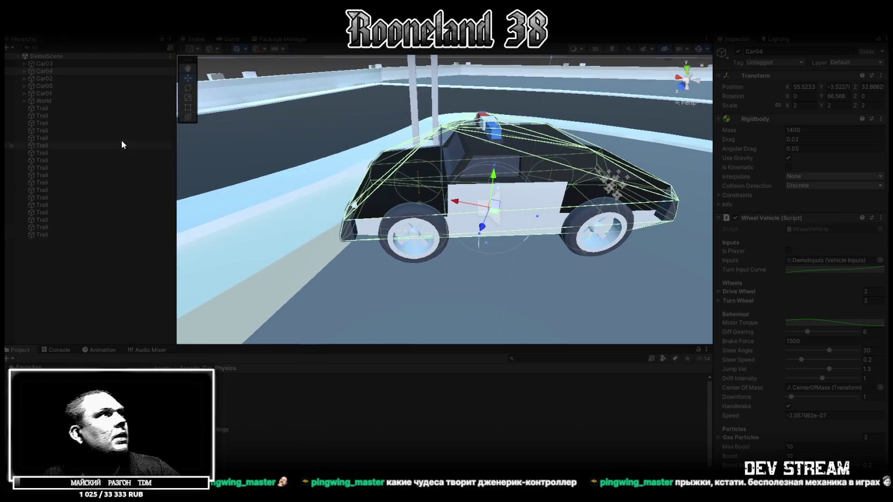
left_click(438, 249)
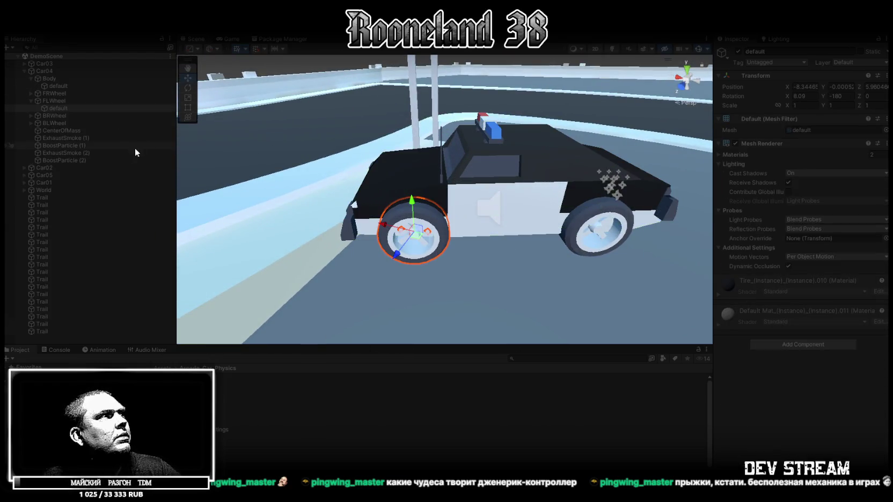
left_click(63, 101)
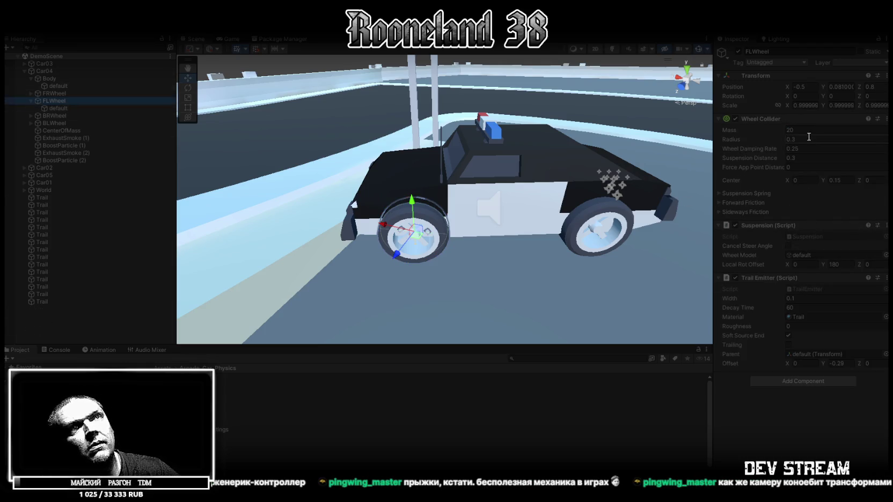
Close in on FLWheel, test moving it along X, undo back to -0.5, and stop Play mode
left_click(698, 49)
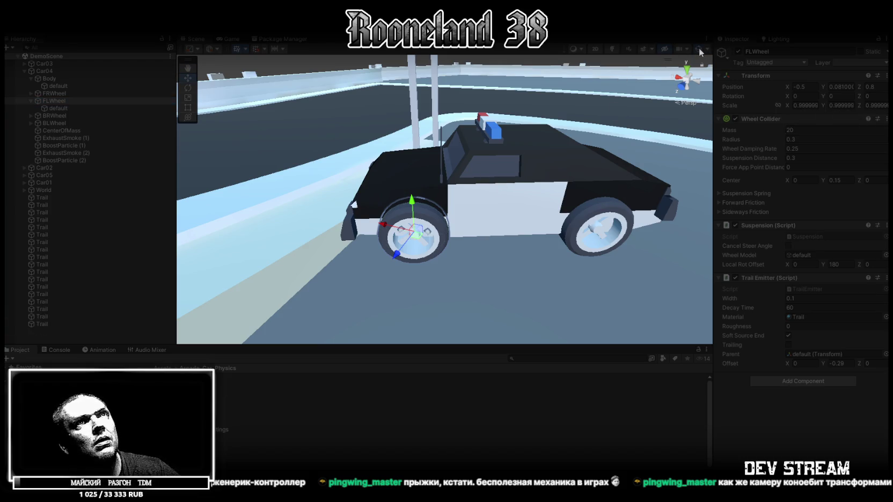
key("f")
mouse_move(591, 161)
left_mouse_down()
mouse_move(537, 207)
mouse_move(574, 209)
mouse_move(483, 179)
left_mouse_up()
mouse_move(436, 157)
left_mouse_down()
mouse_move(560, 205)
mouse_move(578, 176)
mouse_move(562, 162)
mouse_move(445, 153)
mouse_move(512, 207)
left_mouse_up()
key("f")
key("ctrl+z")
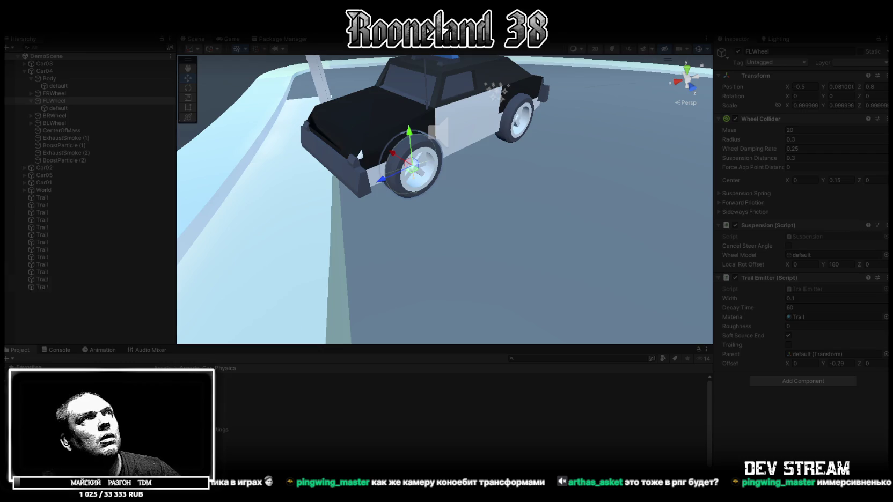
key("ctrl+p")
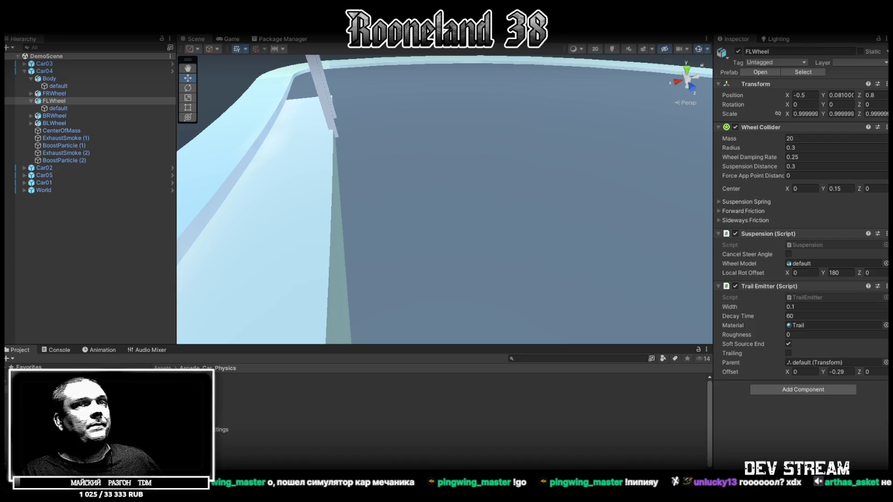
Inspect Car04's Body mesh materials, then collapse the Body's children in the Hierarchy
left_click(47, 80)
left_click(34, 79)
left_click(54, 86)
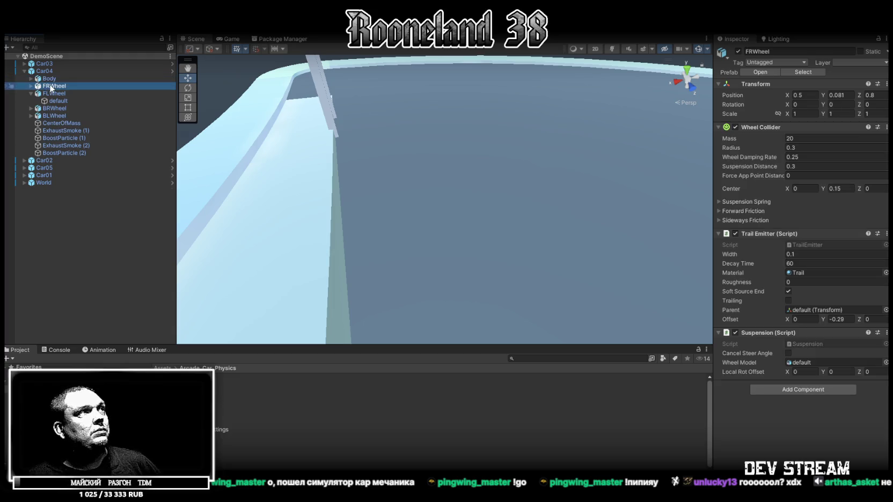
left_click(31, 78)
left_click(54, 86)
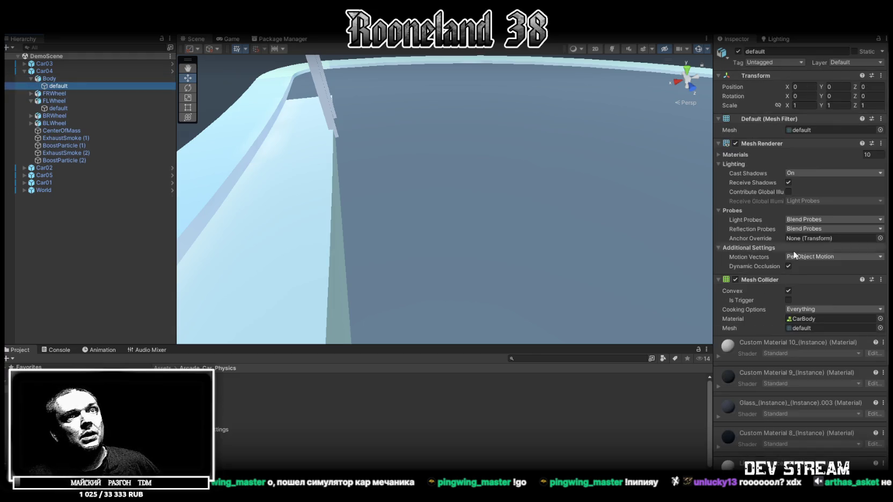
scroll(805, 274, "down", 5)
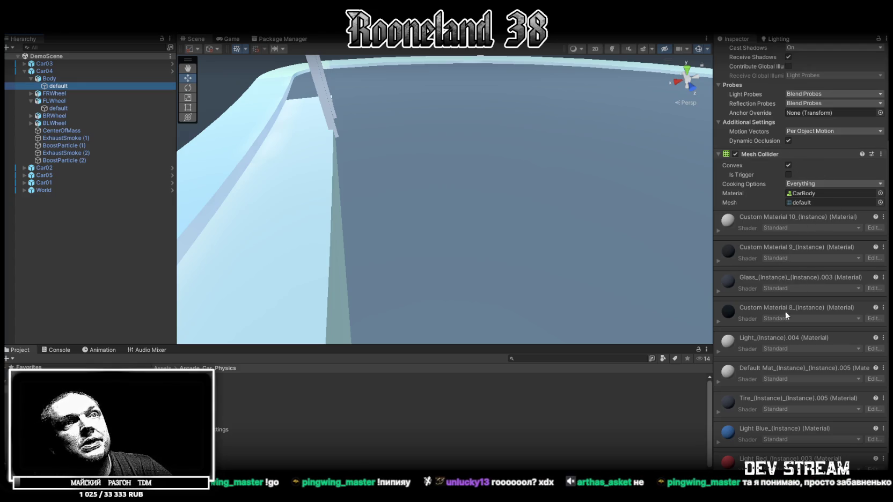
scroll(788, 343, "up", 5)
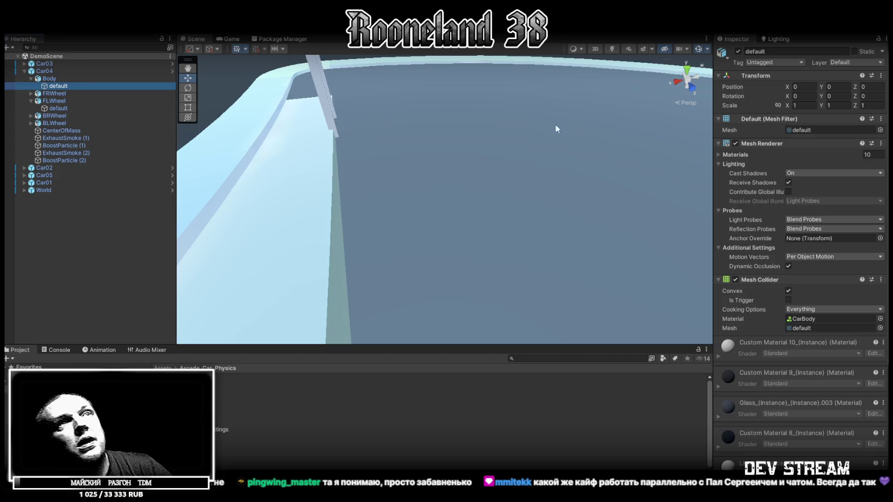
left_click(31, 79)
Review Car04's Wheel Vehicle, Engine Sound Manager and Audio Source settings in the Inspector
left_click(88, 72)
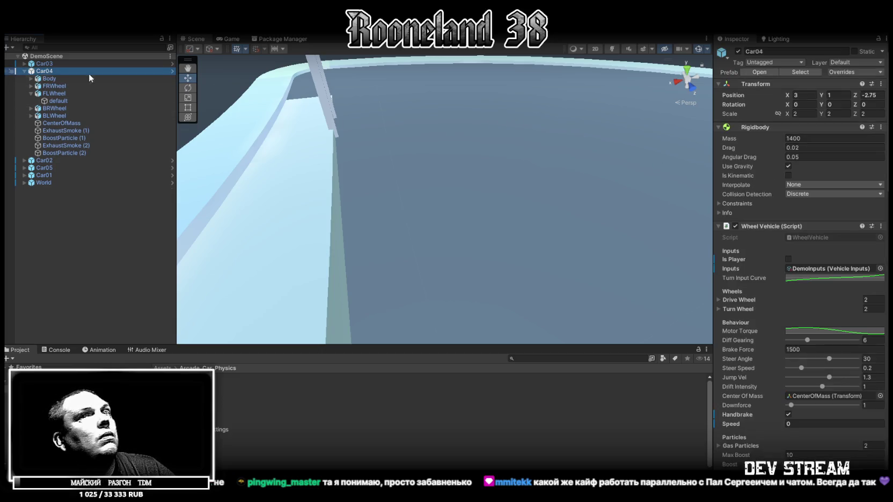
scroll(813, 161, "down", 1)
scroll(820, 160, "down", 3)
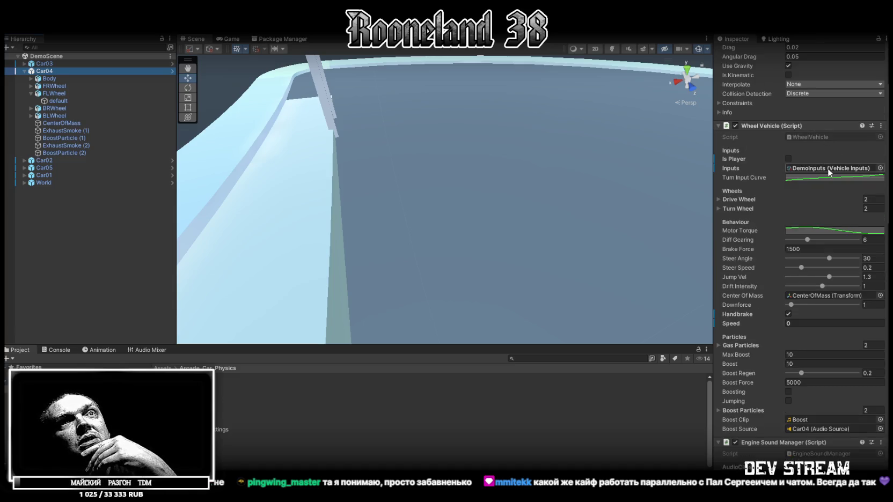
scroll(829, 168, "down", 11)
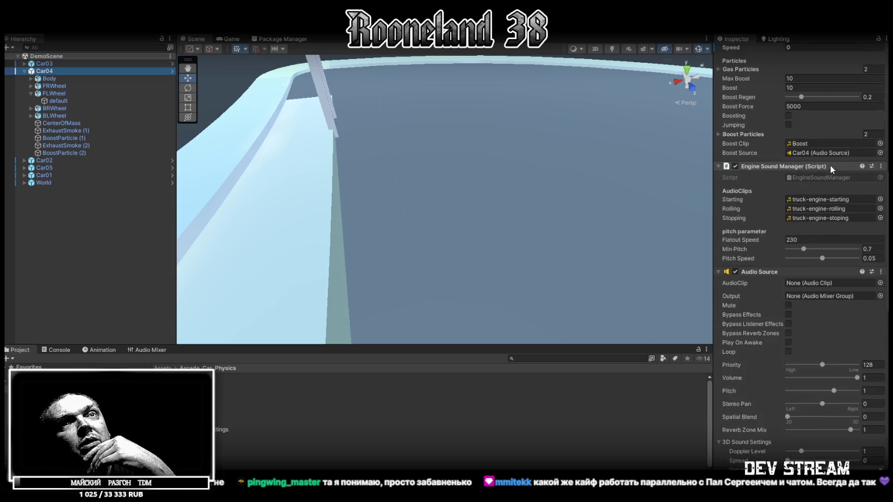
scroll(830, 165, "down", 11)
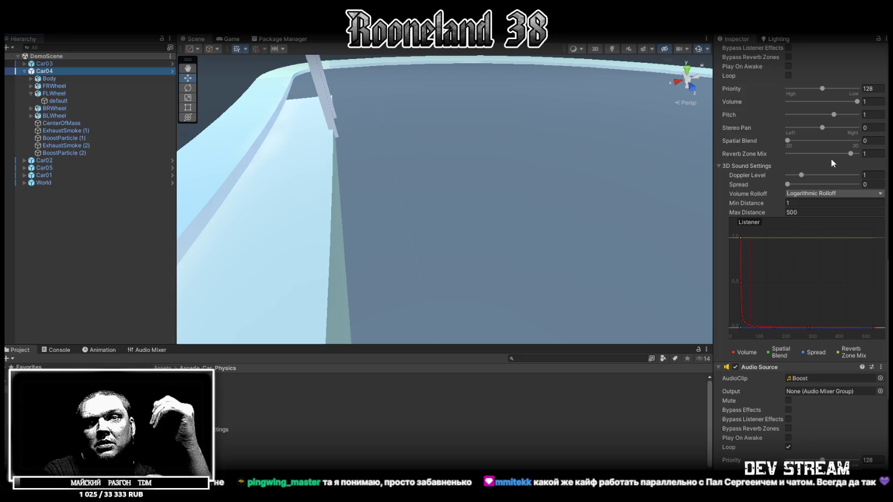
scroll(832, 161, "down", 10)
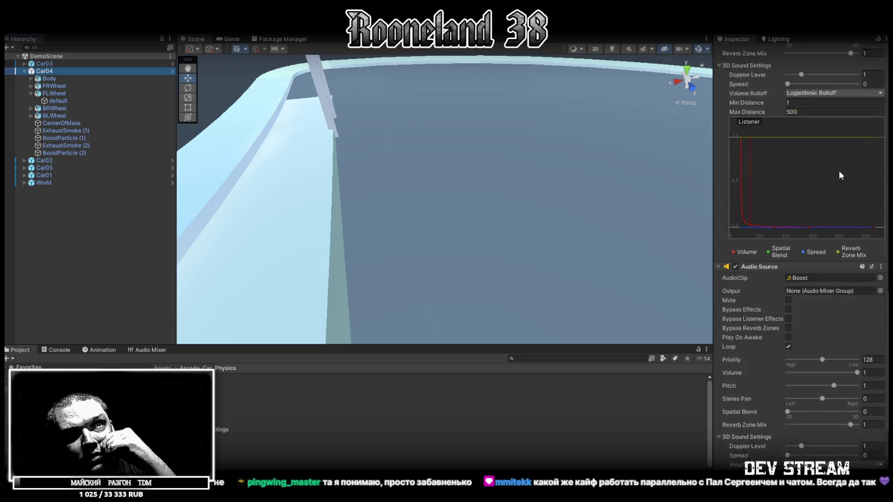
scroll(836, 165, "up", 11)
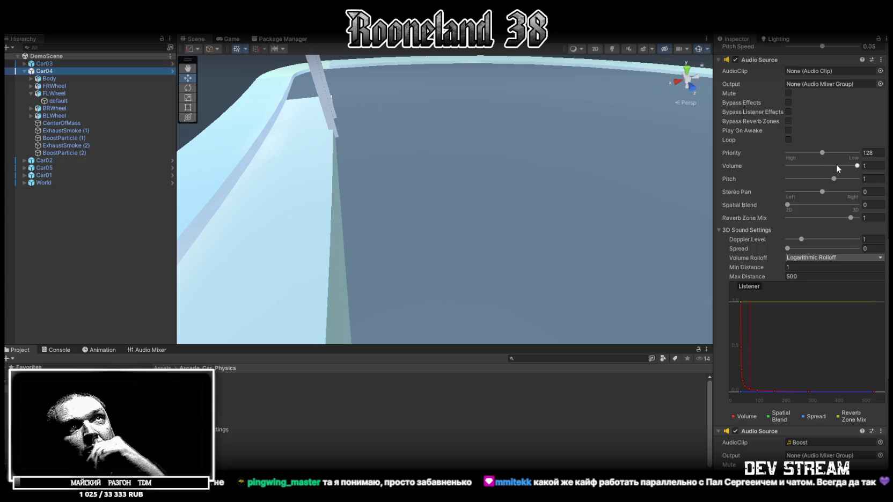
scroll(835, 164, "up", 5)
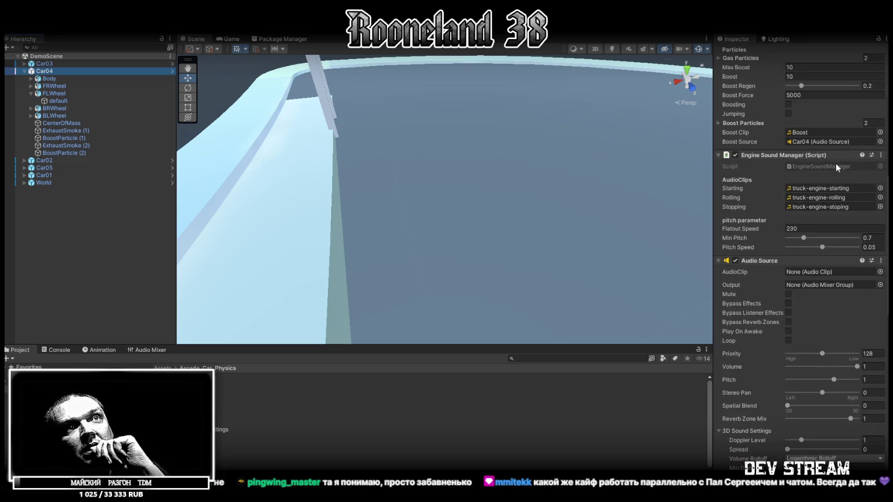
scroll(835, 163, "down", 13)
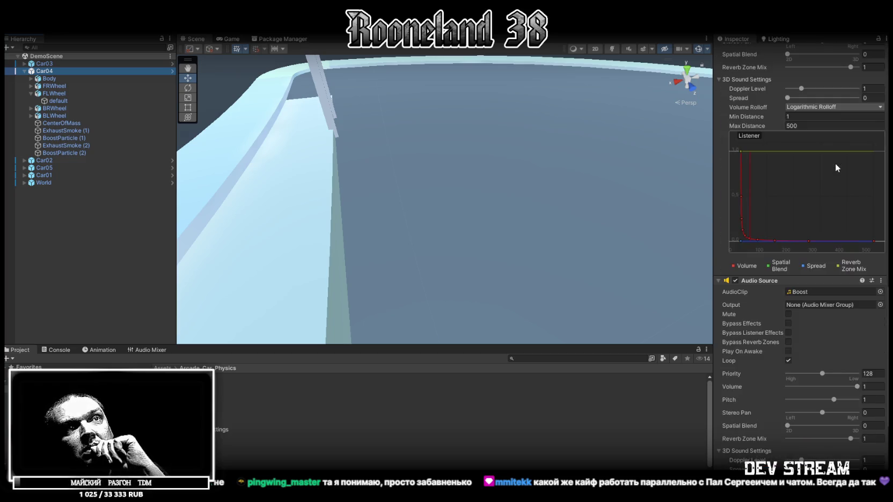
scroll(835, 163, "up", 10)
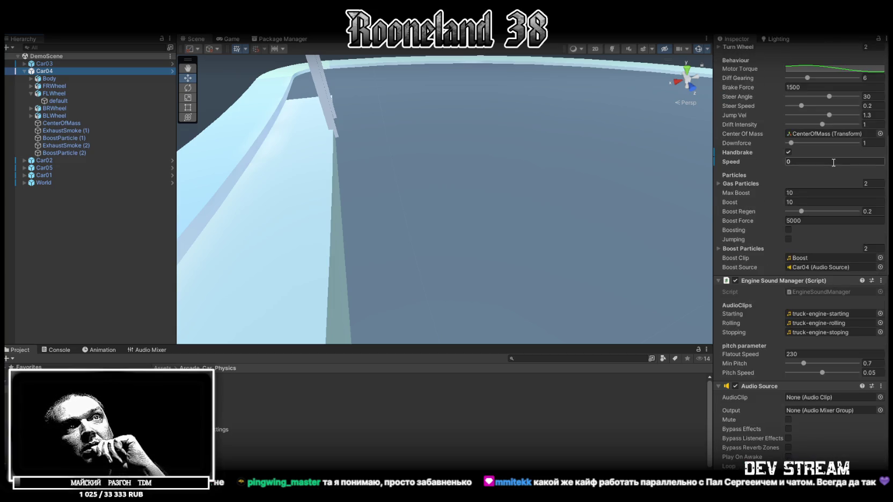
scroll(781, 300, "up", 8)
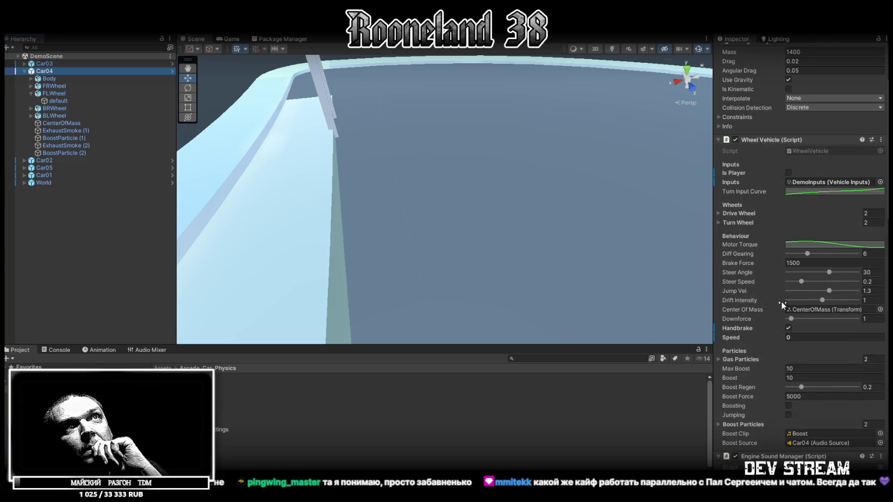
scroll(781, 300, "up", 4)
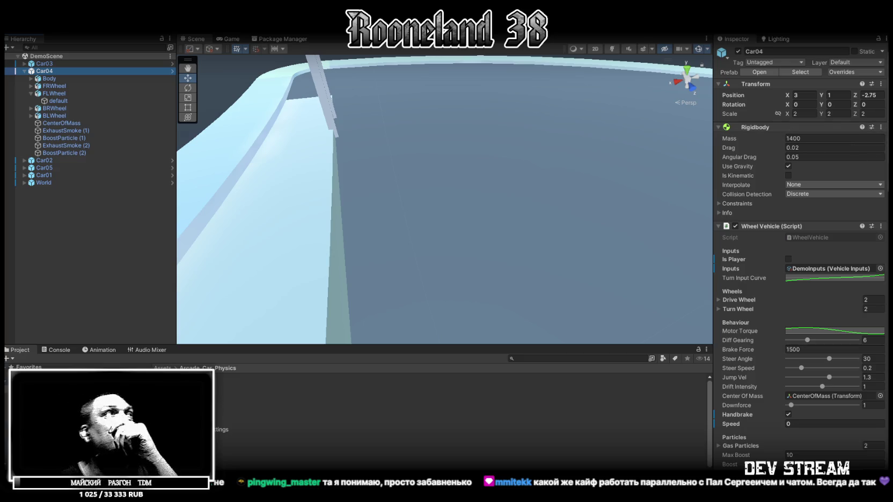
Compare Car04, Car05 and Car01 settings, then select and frame the 6000-mass Car03 van
double_click(45, 73)
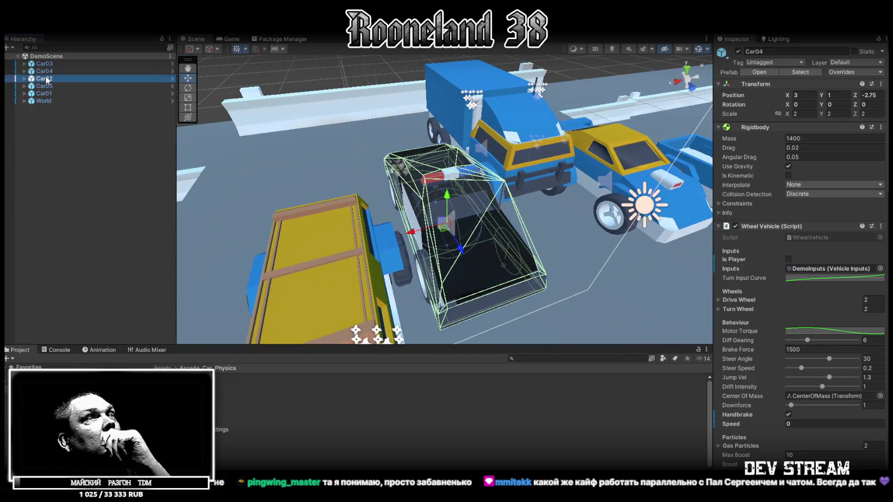
left_click(45, 85)
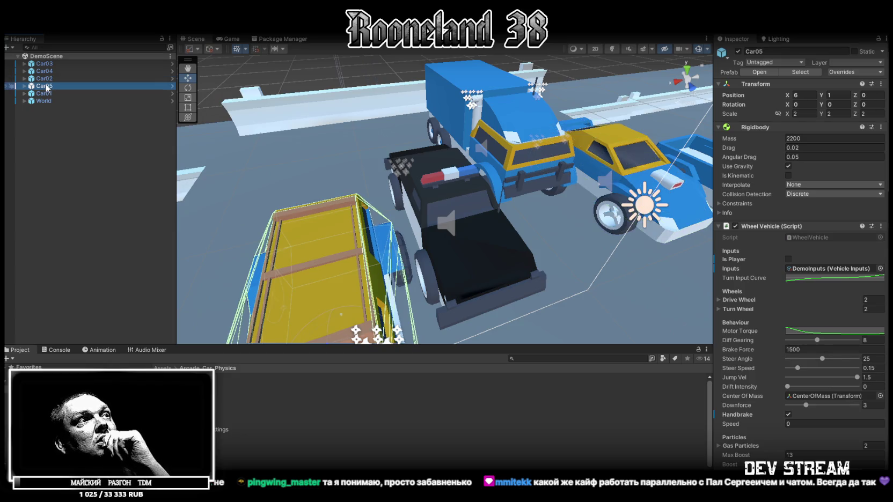
left_click(46, 93)
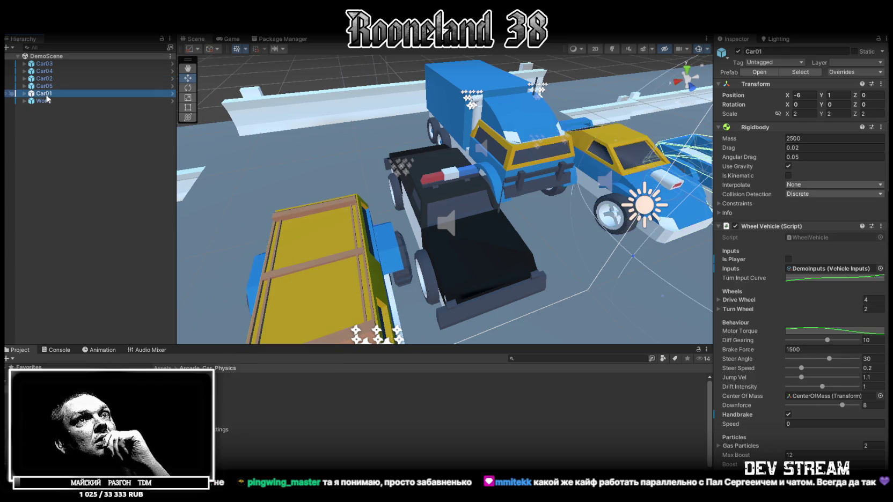
left_click_drag(354, 172, 559, 168)
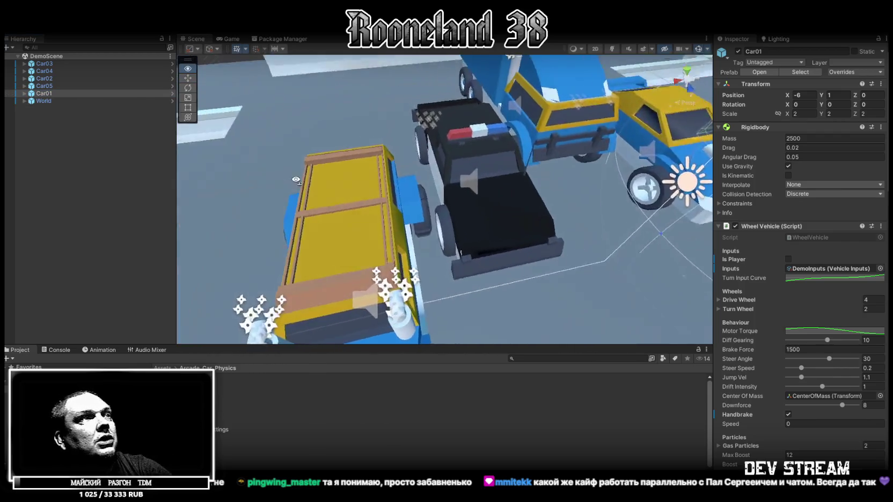
key("f")
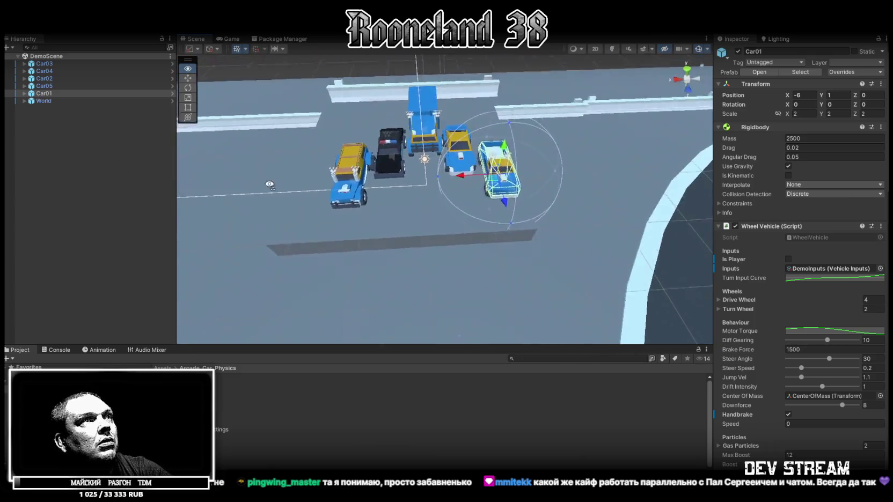
left_click(48, 64)
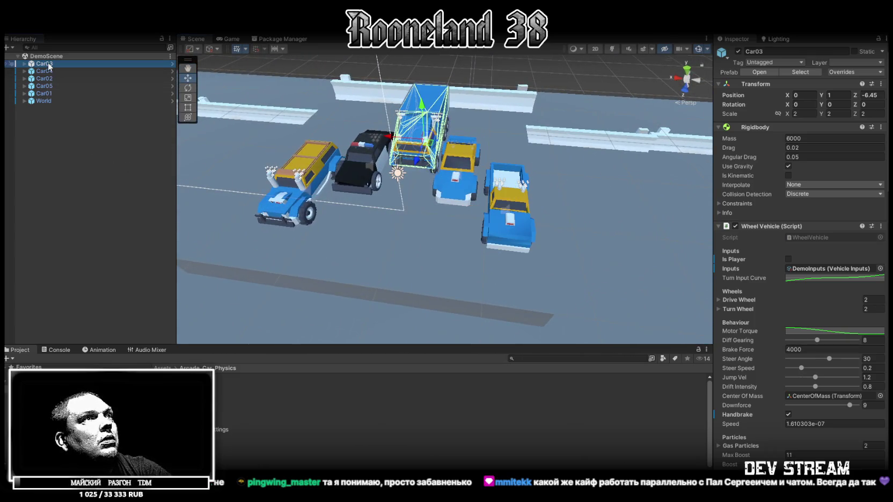
key("f")
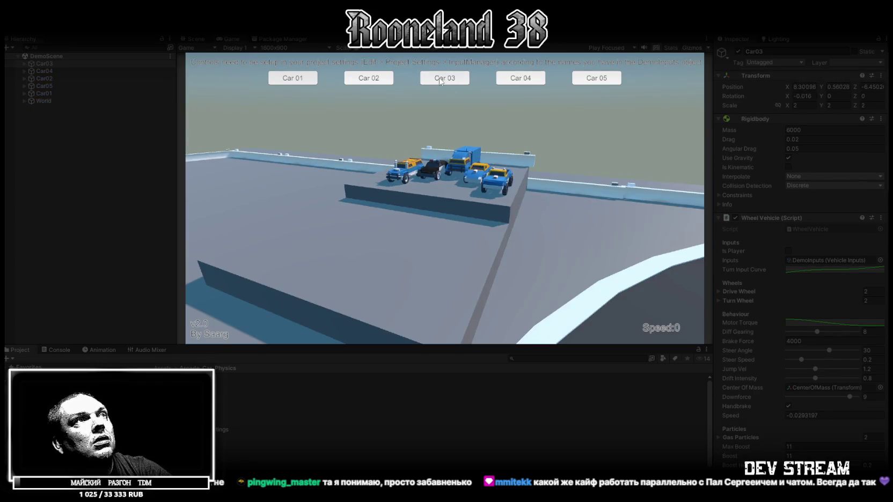
Make Car03 the player car and drive it around the curve and over the sand ramp
left_click(440, 81)
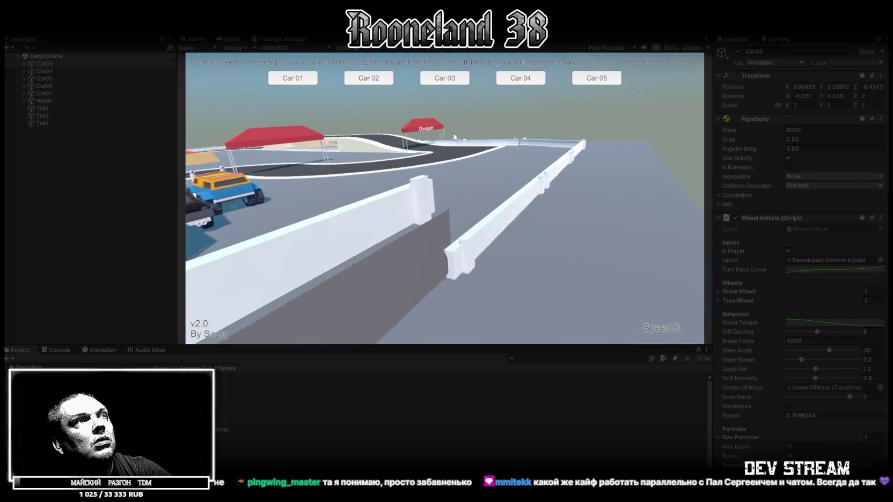
key("s")
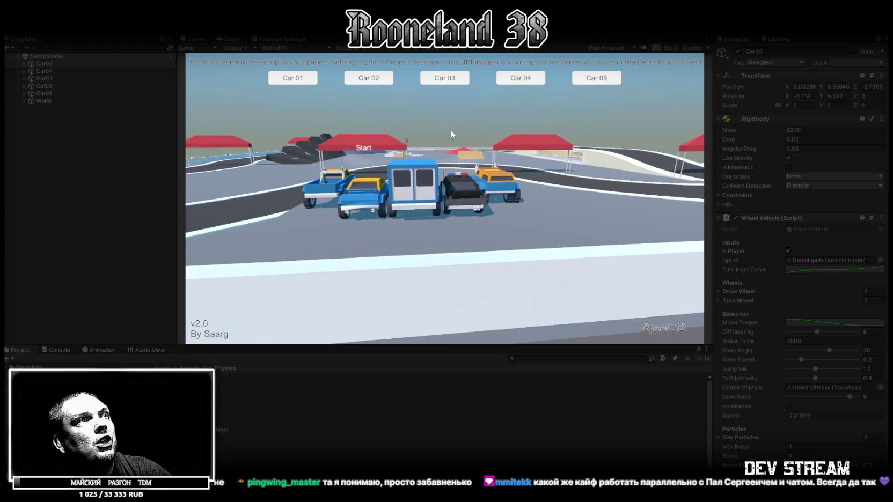
key("w")
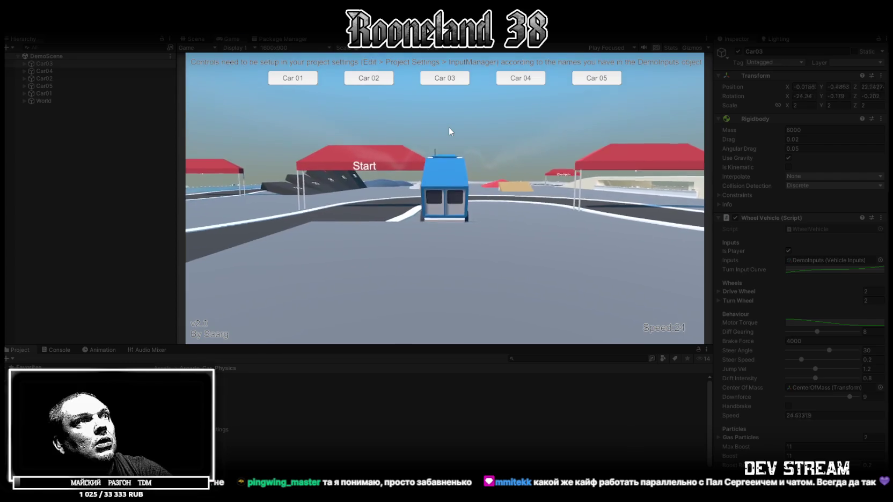
key("d")
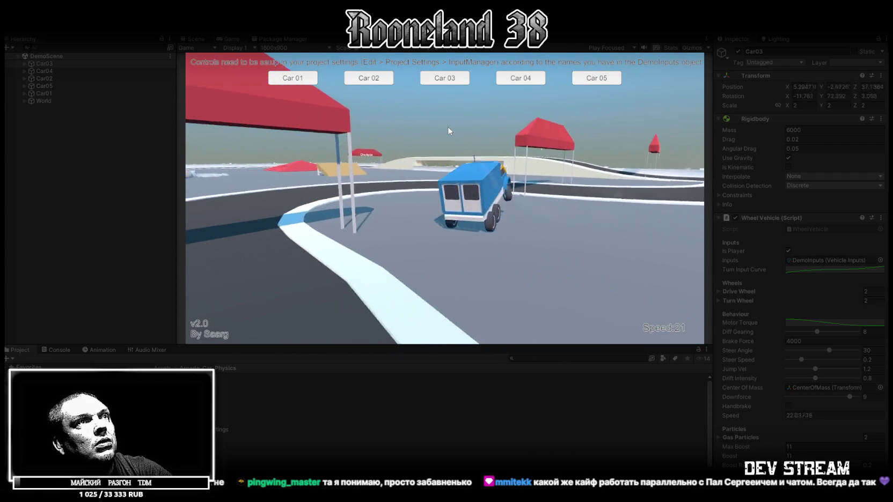
key("a")
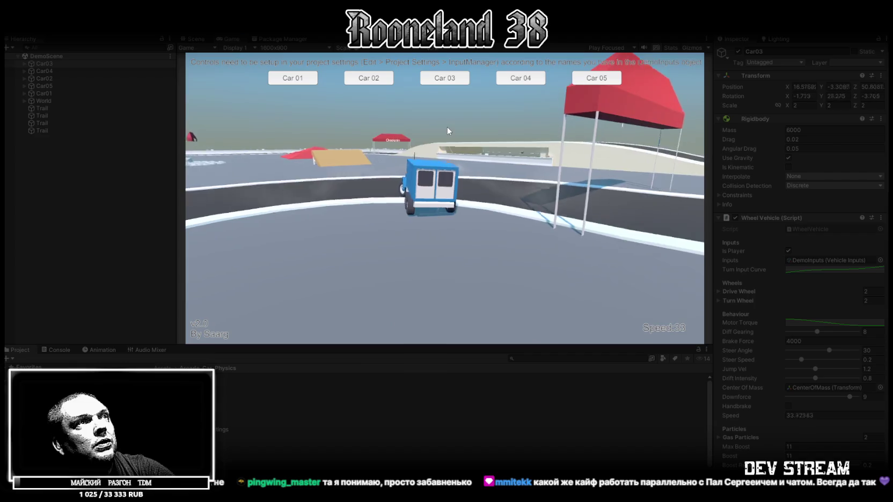
key("a")
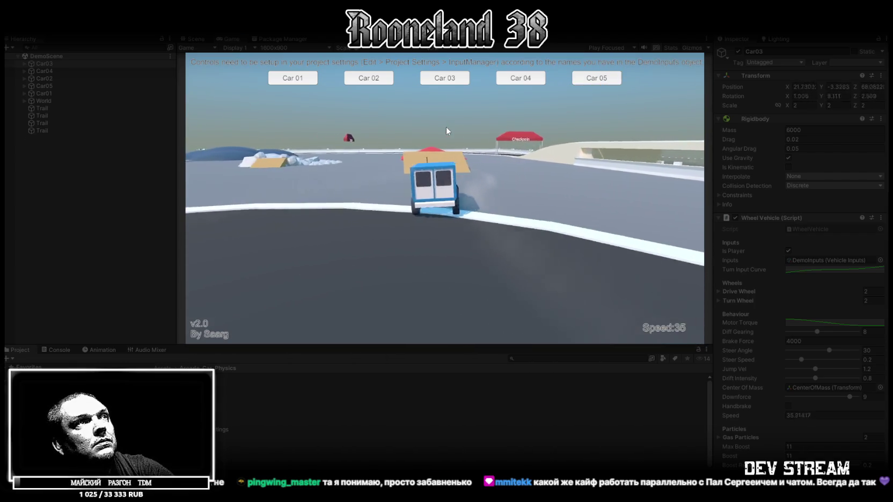
key("w")
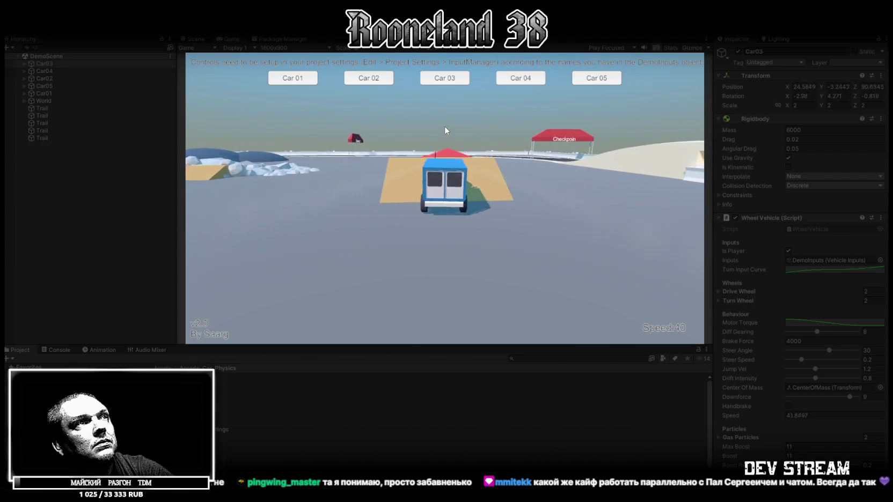
key("w")
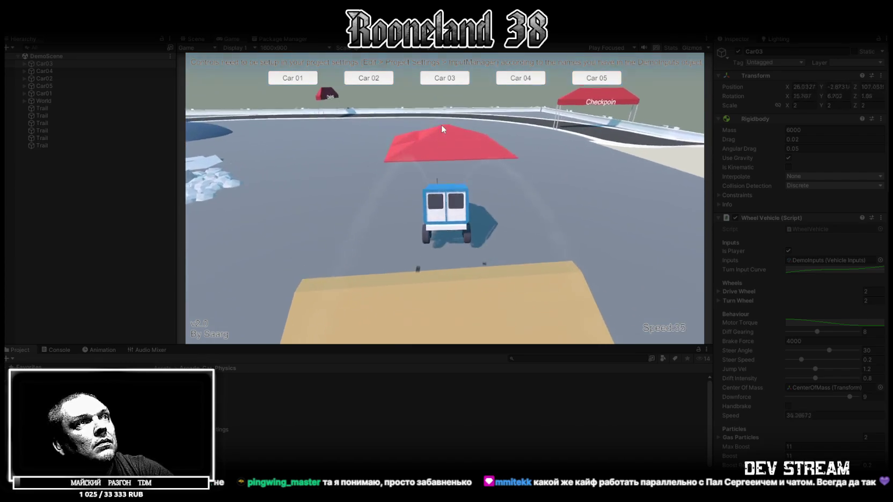
Drive the van over the red ramp past the checkpoint, then switch cars and back to Car03
key("d")
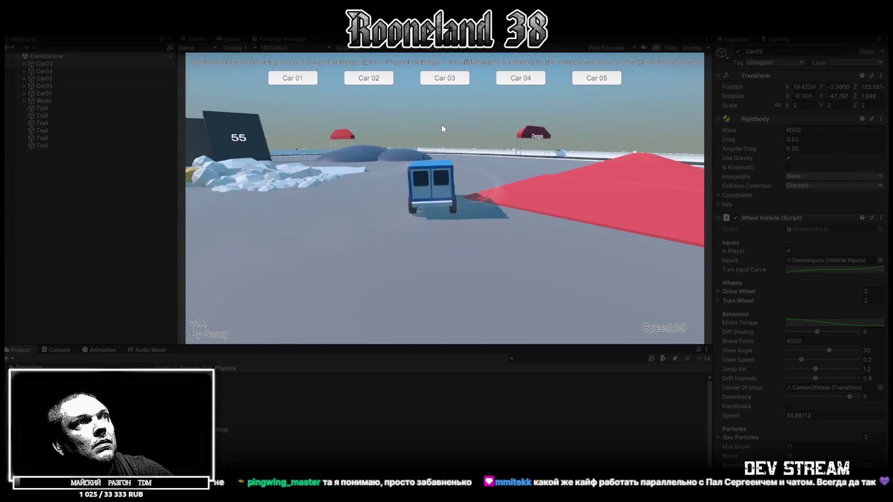
key("d")
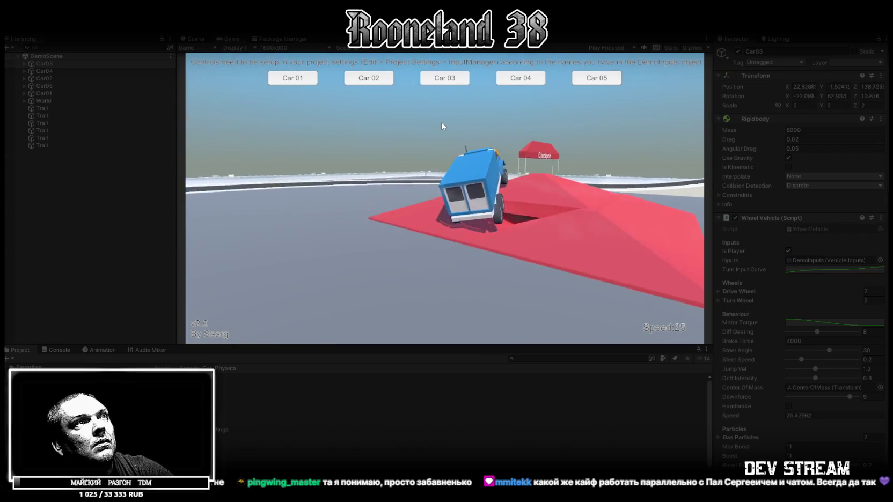
key("w")
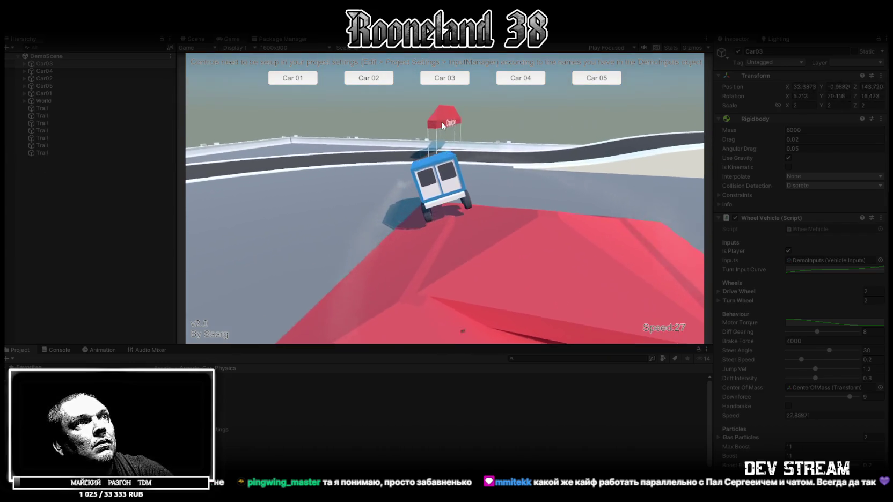
key("a")
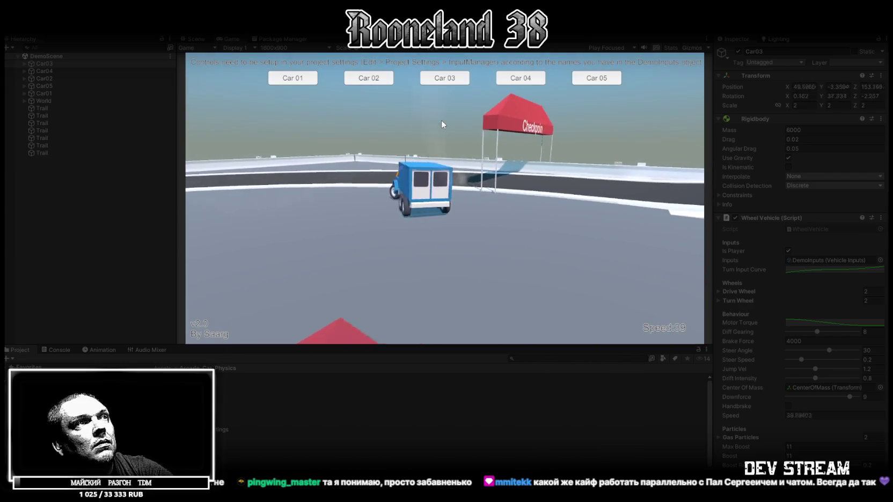
key("a")
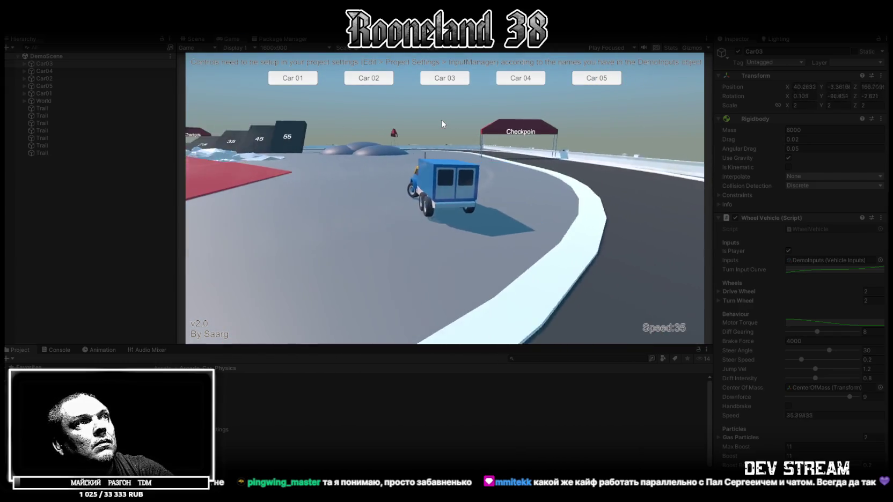
left_click(370, 79)
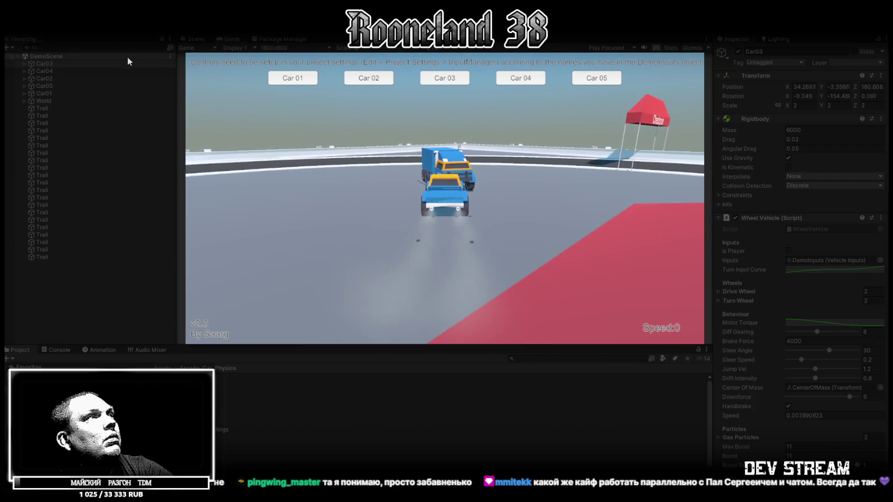
left_click(446, 83)
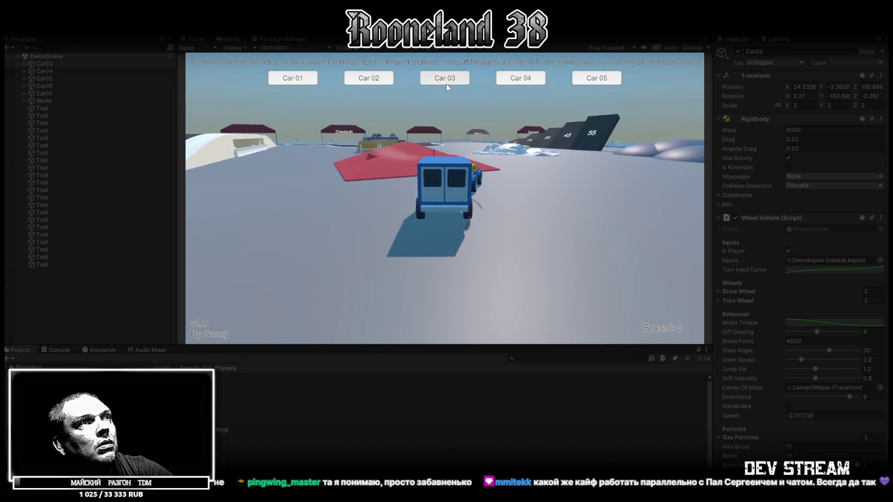
Reverse the Car03 van briefly, bring it to a stop, and exit Play mode
key("s")
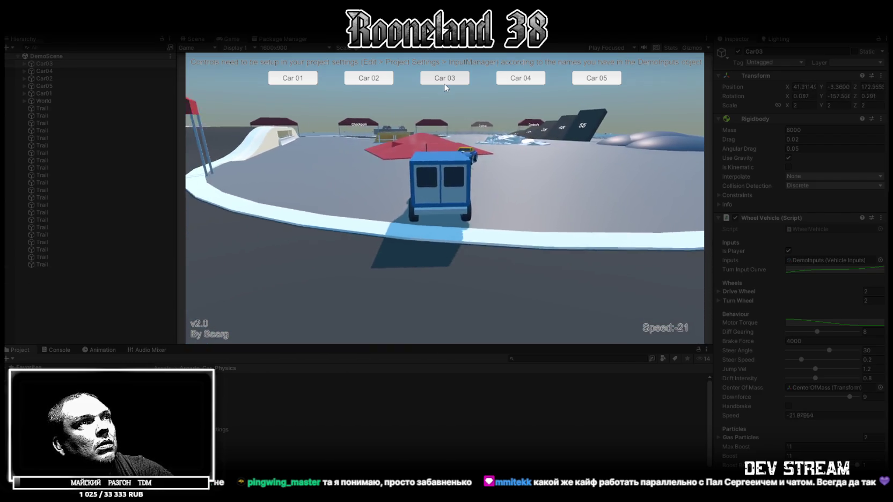
key("w")
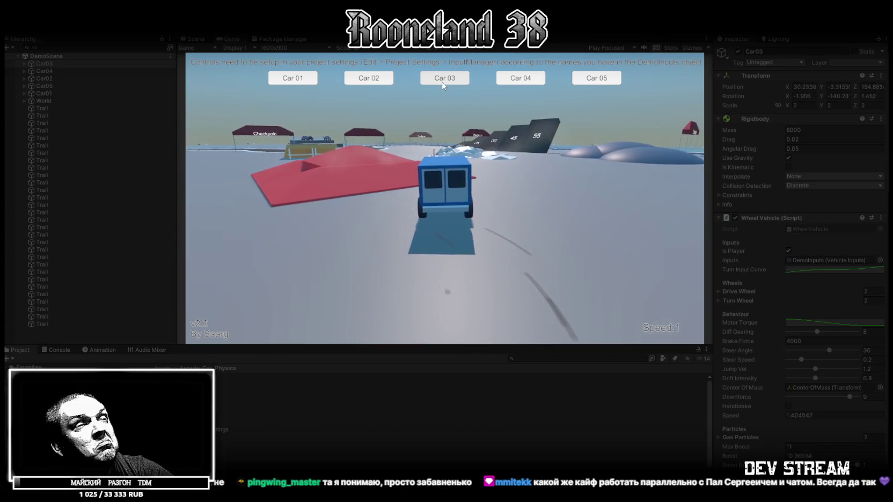
key("ctrl+p")
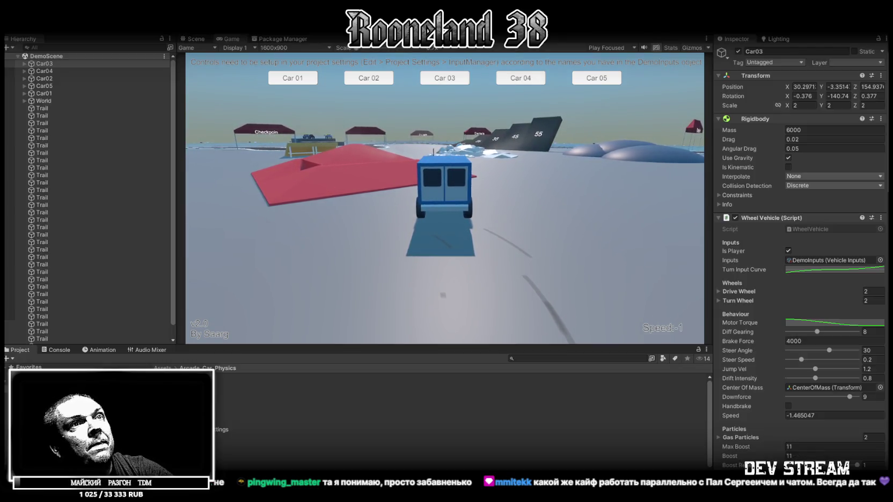
Expand and collapse Car03's Turn Wheel and Drive Wheel lists to see their wheel colliders
left_click(717, 309)
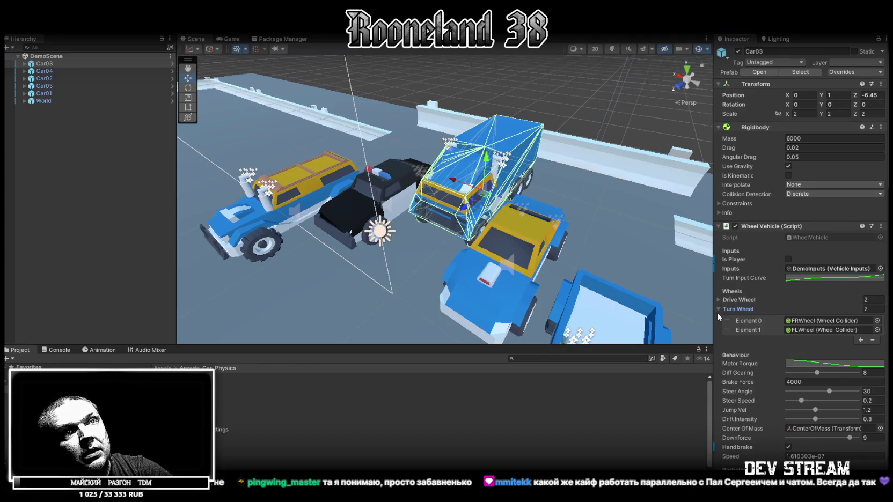
left_click(718, 299)
left_click(718, 299)
left_click(717, 310)
scroll(732, 325, "down", 2)
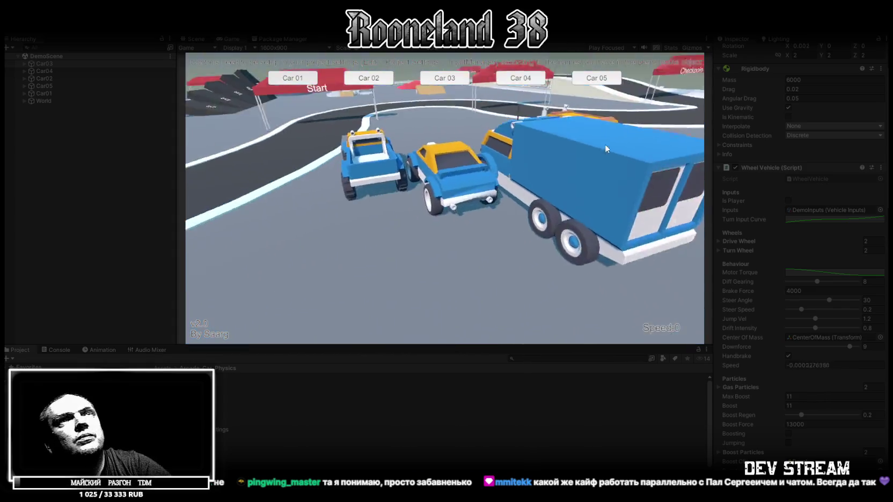
Turn on Game view Stats, drive the blue car up to Speed 45, then exit Play mode
left_click(671, 49)
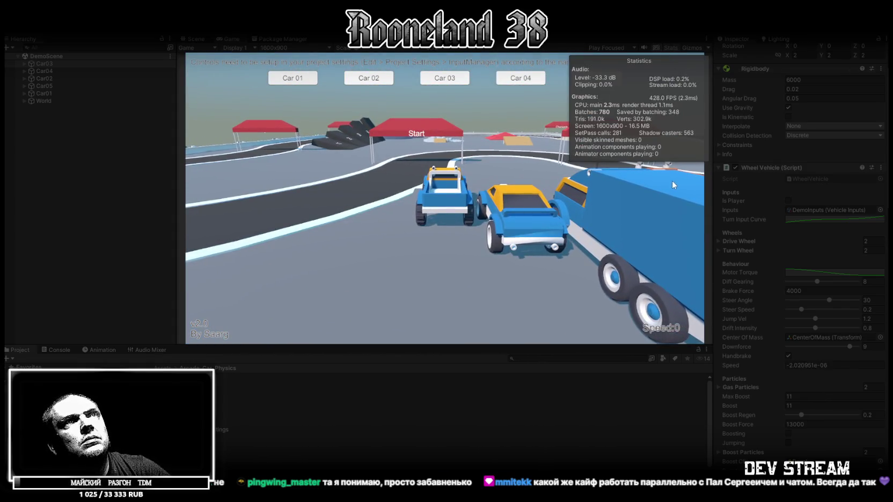
key("w")
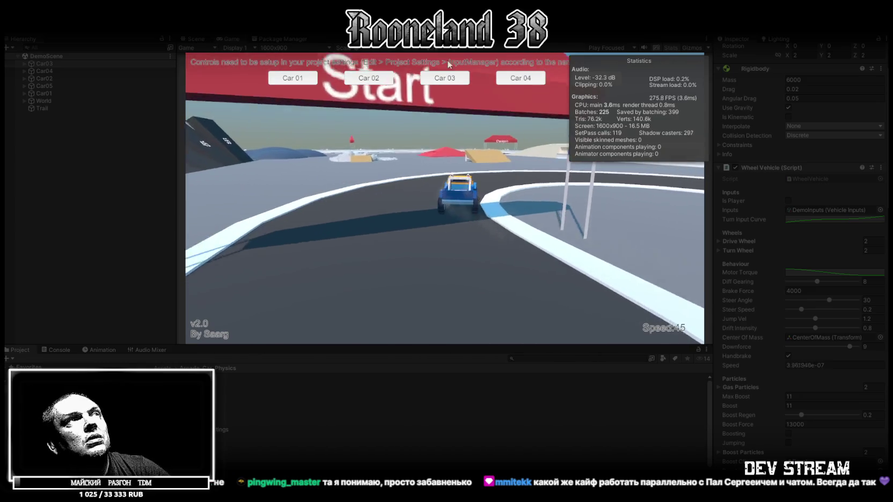
key("ctrl+p")
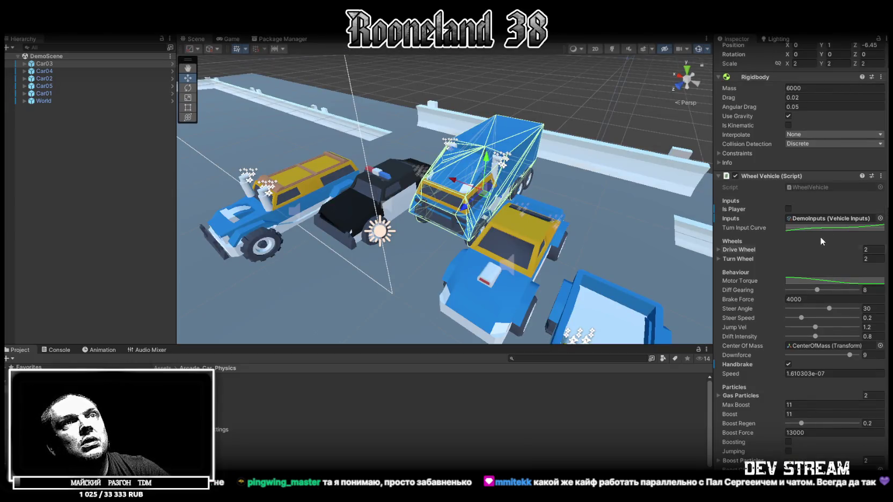
Scroll Car03's Inspector to the Audio Sources and back, then step into its Body child
scroll(821, 241, "down", 5)
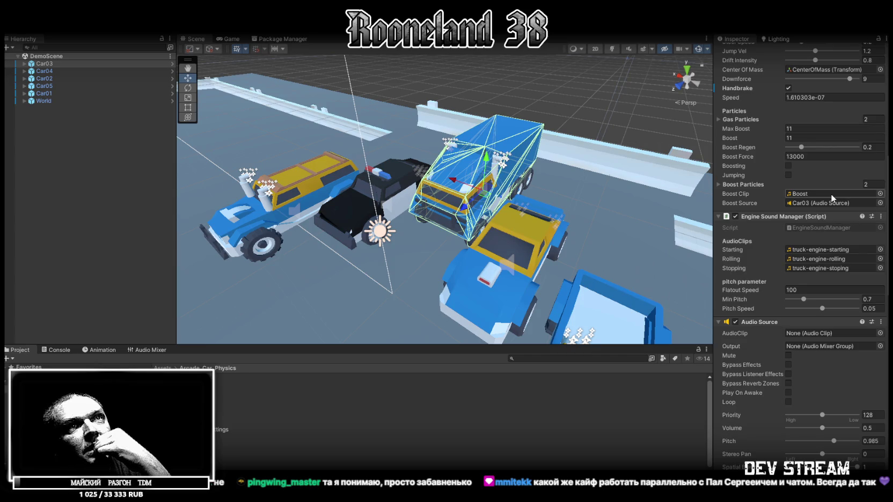
scroll(832, 230, "down", 10)
scroll(838, 223, "up", 14)
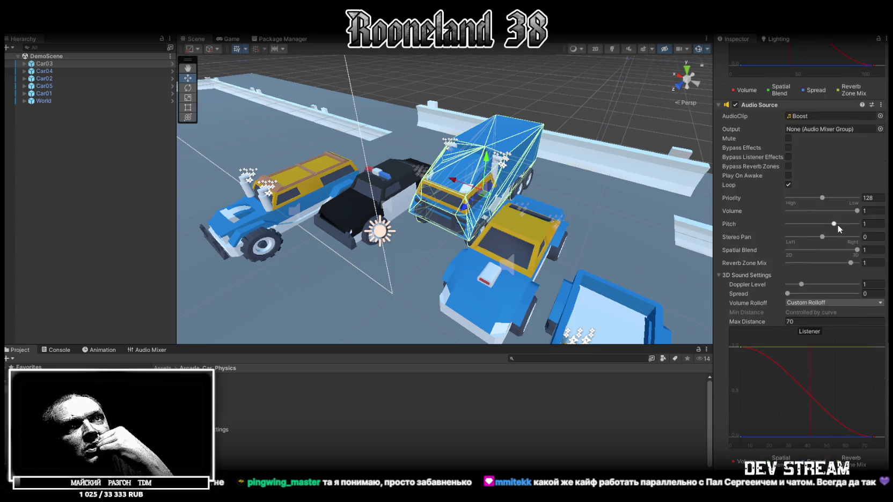
scroll(841, 182, "up", 2)
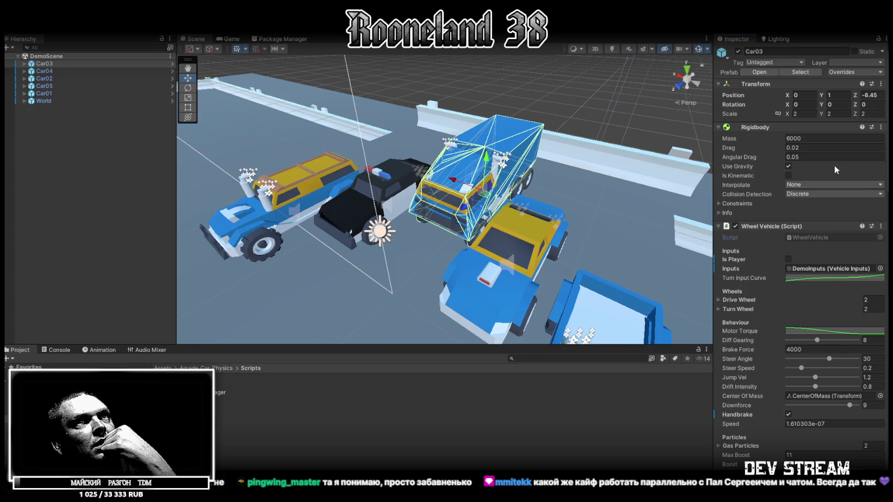
key("Down")
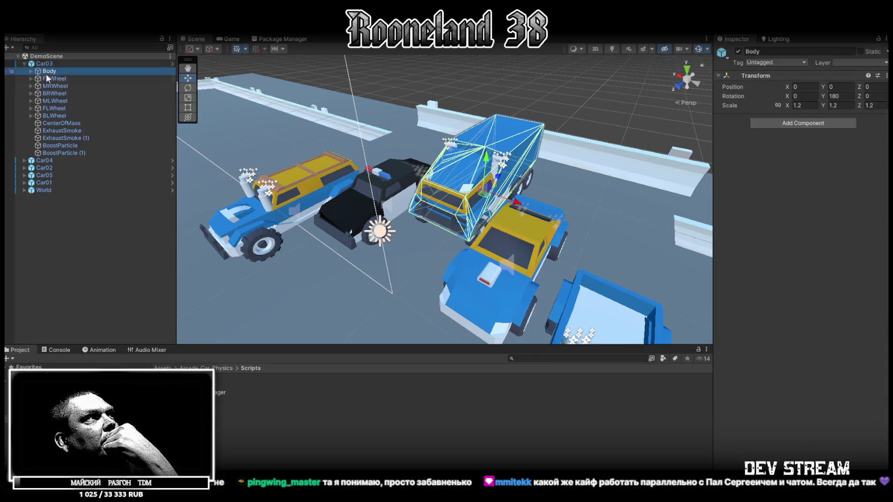
Select Car03's MRWheel (mass 70, radius 0.35) and frame it in a side close-up
left_click(50, 79)
left_click(55, 86)
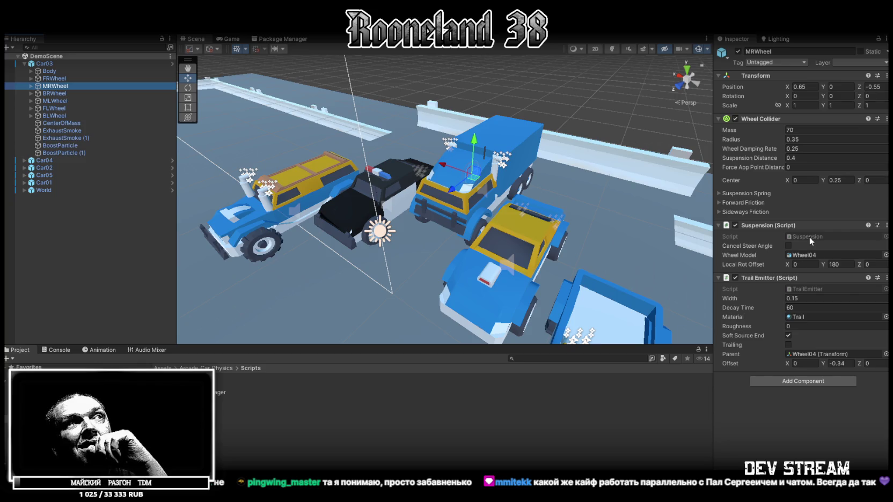
double_click(61, 86)
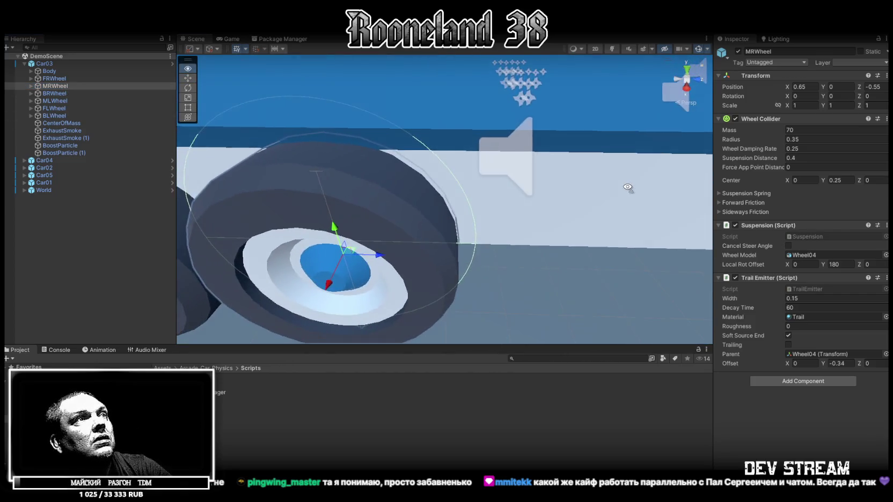
mouse_move(617, 177)
left_mouse_down()
mouse_move(655, 176)
mouse_move(629, 127)
left_mouse_up()
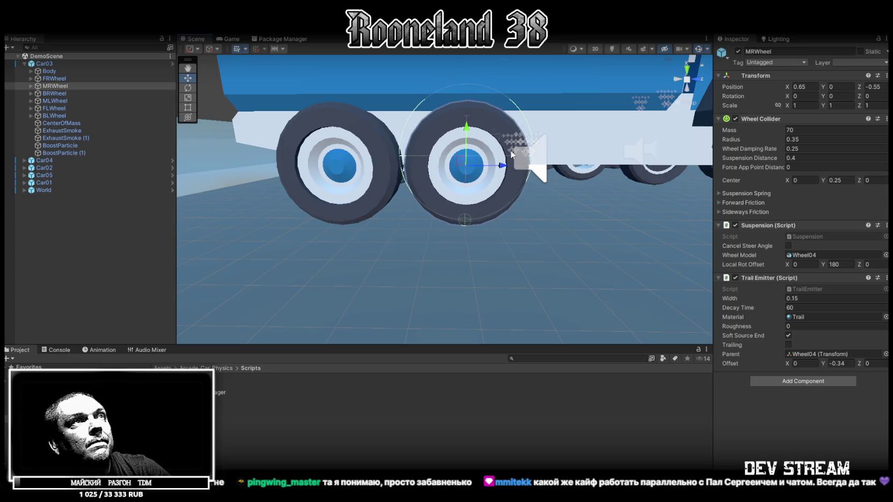
Inspect MRWheel's Wheel04 model transform, then select Car03's CenterOfMass at Y -0.1
left_click(30, 86)
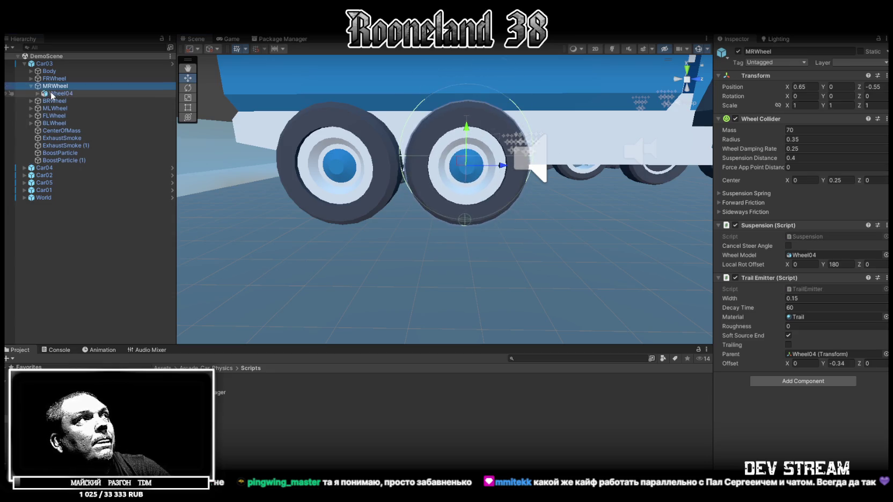
left_click(52, 94)
left_click(465, 130)
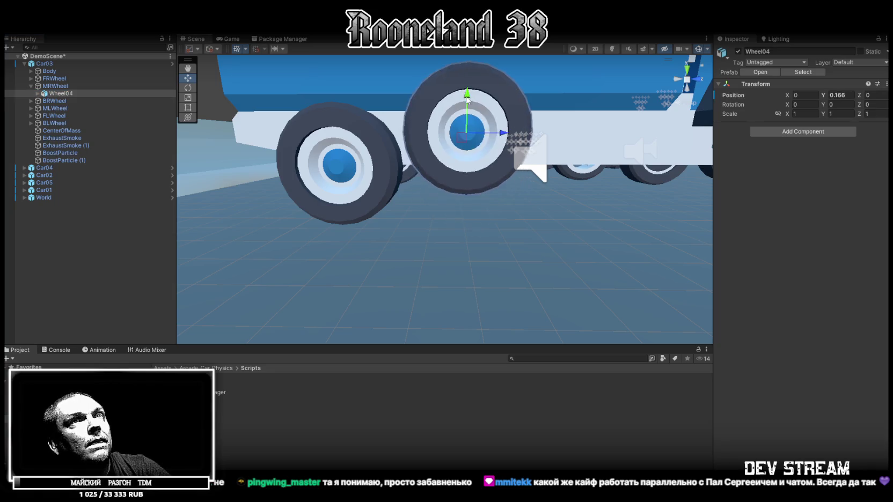
left_click(67, 87)
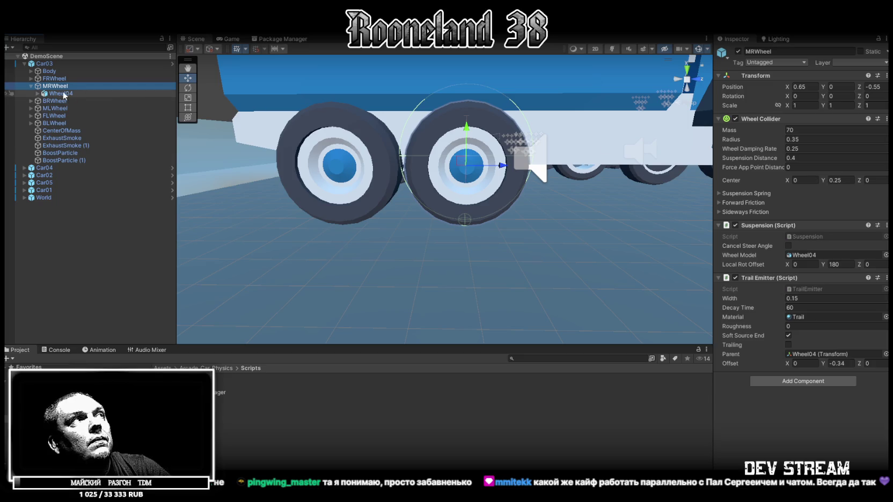
left_click(59, 94)
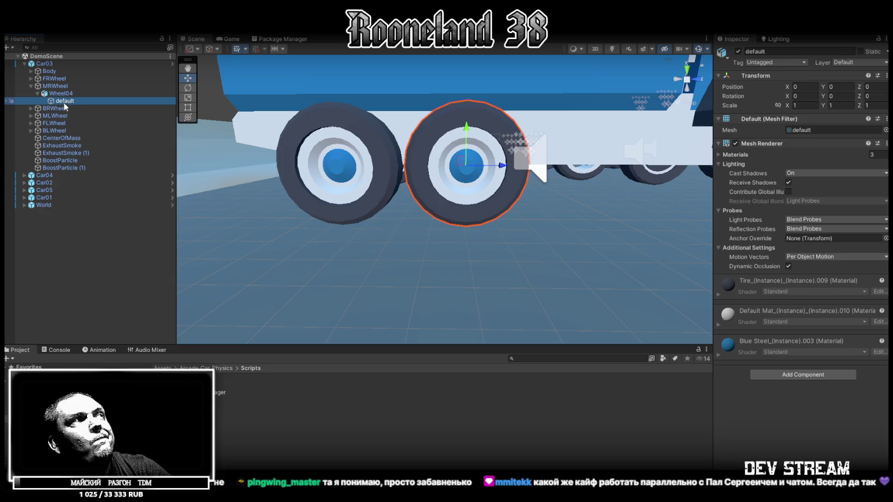
left_click(55, 140)
left_click_drag(375, 204, 472, 194)
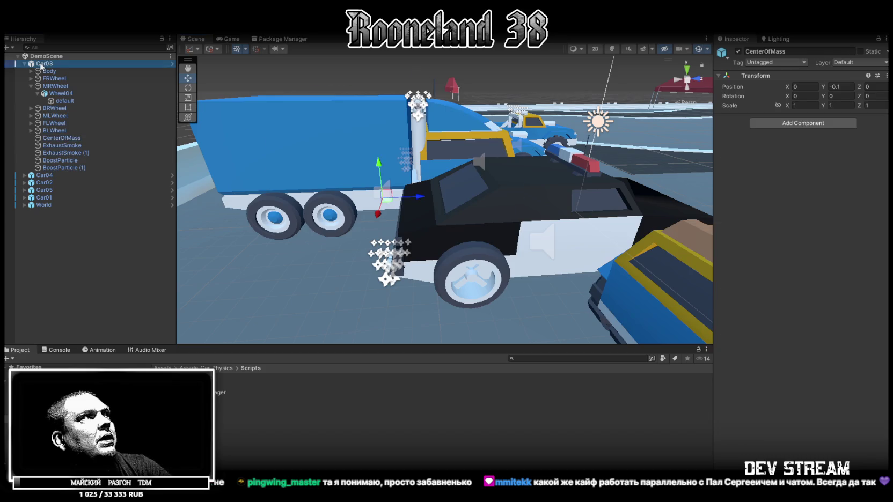
Check Car03's Gas Particles and Boost Particles entries without changes, then look at the Speed field
scroll(818, 307, "down", 10)
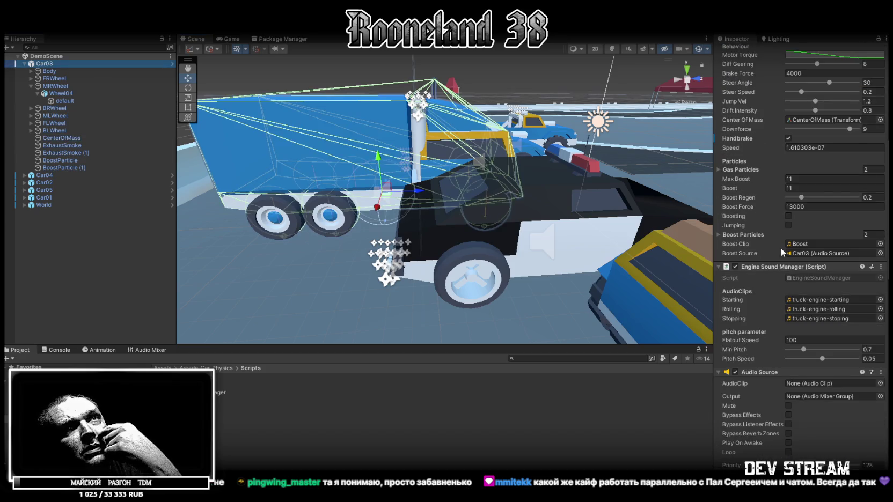
left_click(717, 169)
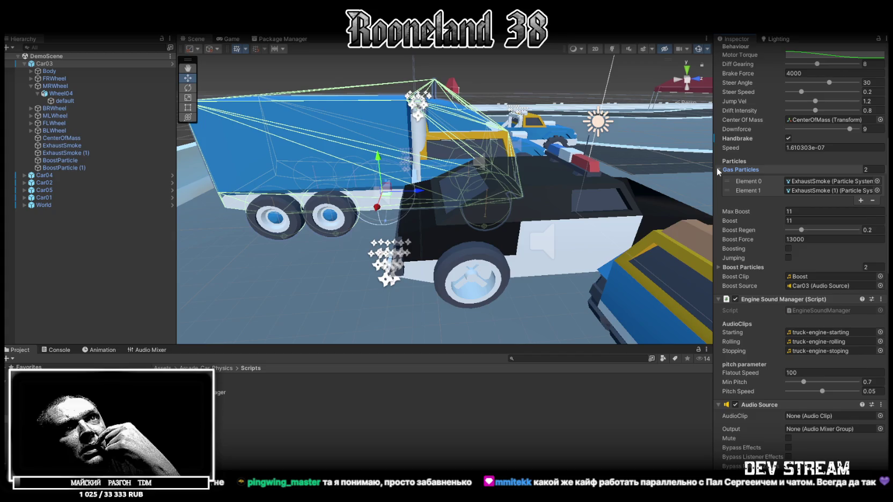
left_click(718, 169)
left_click(718, 235)
left_click(718, 235)
scroll(736, 194, "up", 3)
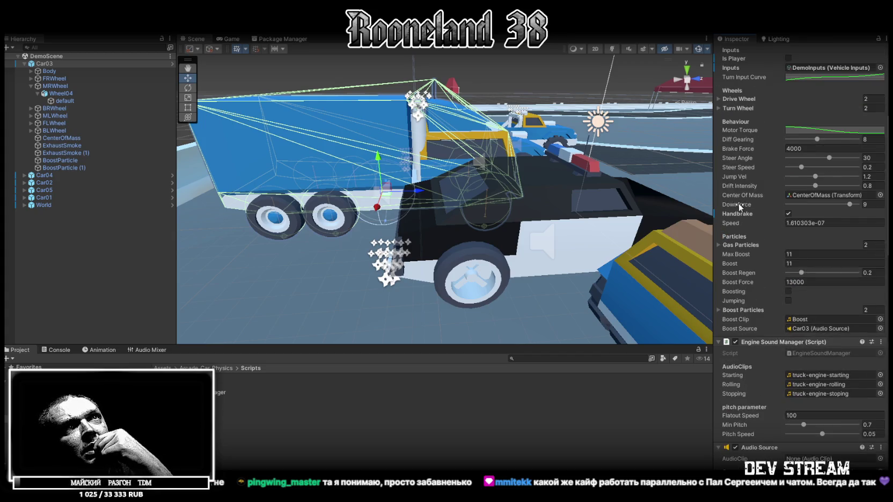
scroll(738, 203, "up", 3)
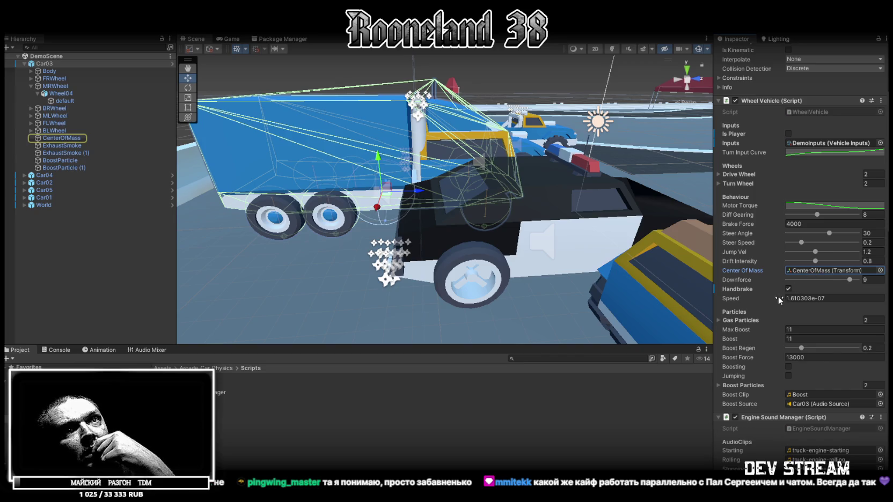
left_click(804, 298)
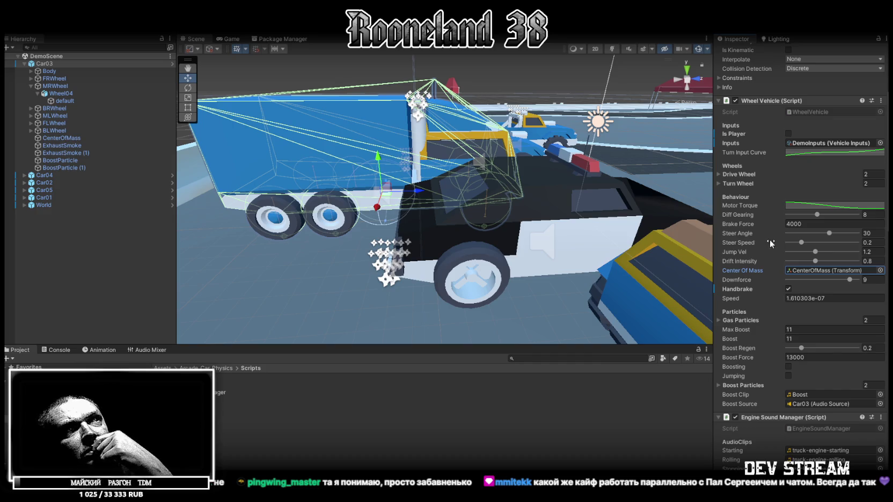
scroll(749, 330, "down", 5)
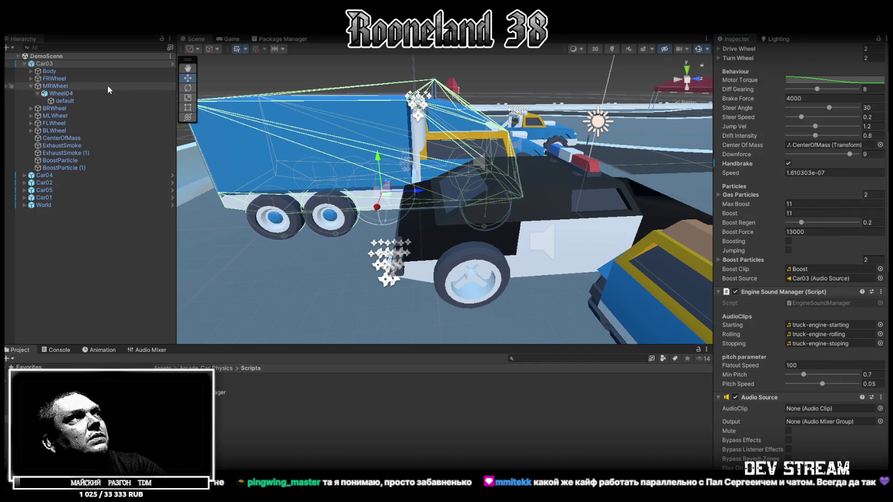
Select all five cars and set both Audio Source volumes to about 0.2, then reselect Car03 alone
left_click(24, 64)
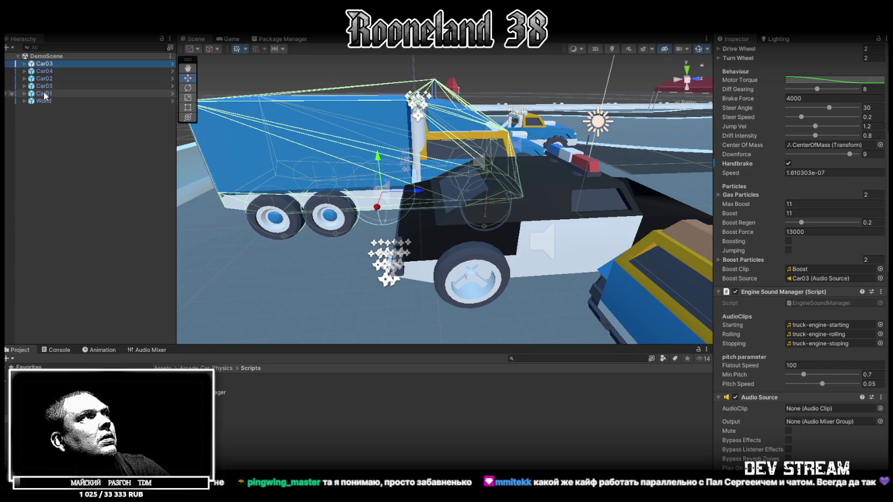
left_click(45, 94, "shift")
scroll(795, 345, "down", 1)
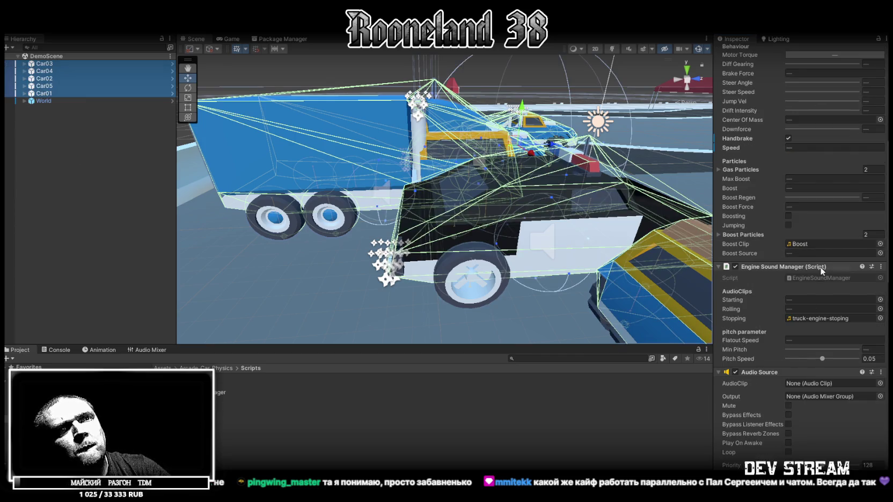
scroll(826, 302, "down", 5)
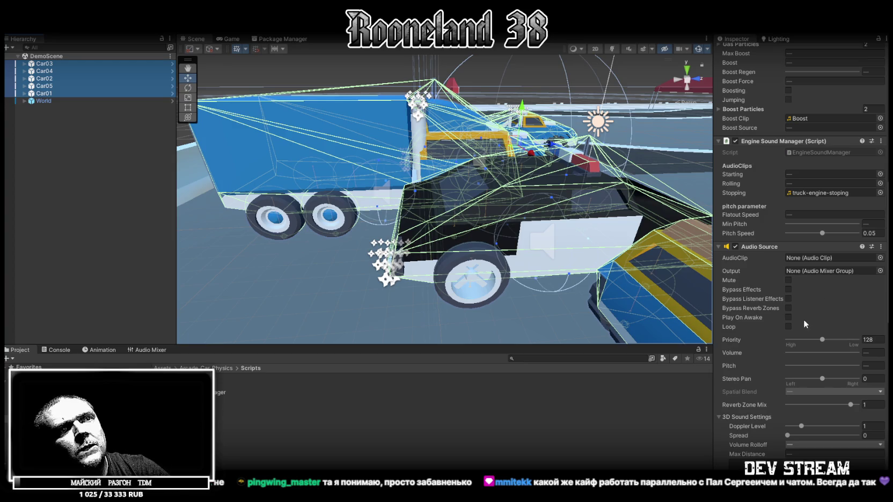
left_click_drag(812, 354, 801, 352)
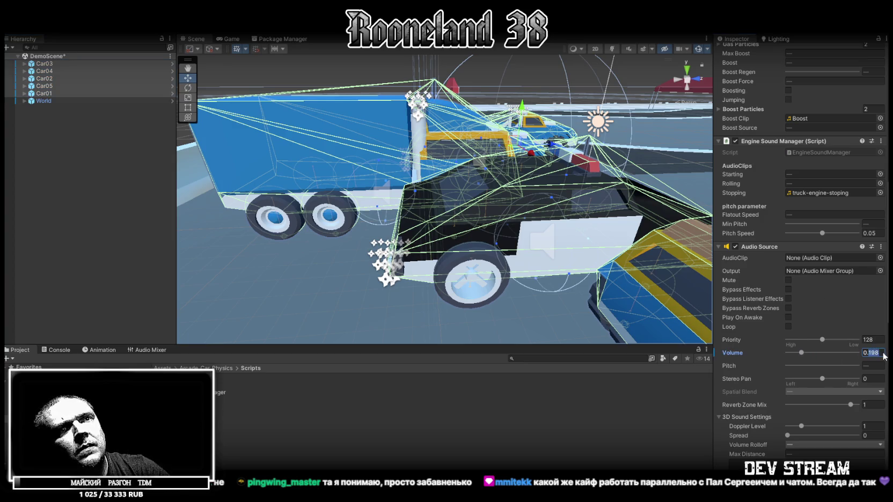
scroll(841, 320, "down", 14)
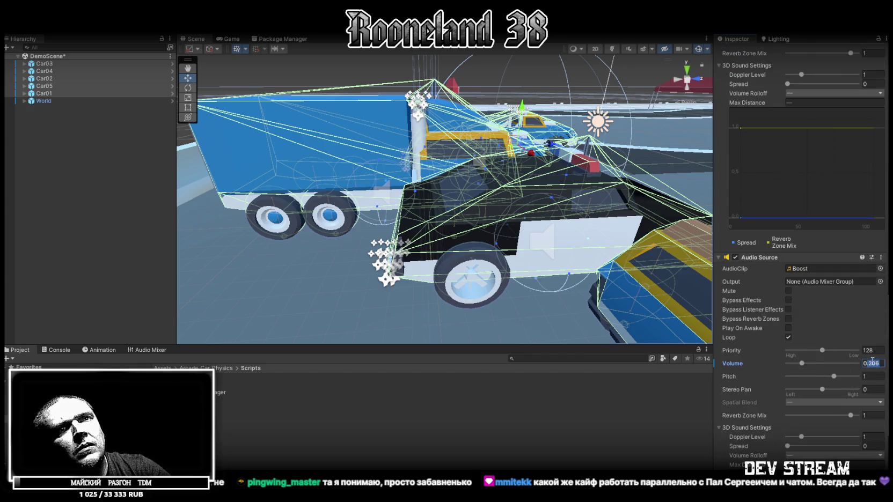
scroll(829, 312, "up", 15)
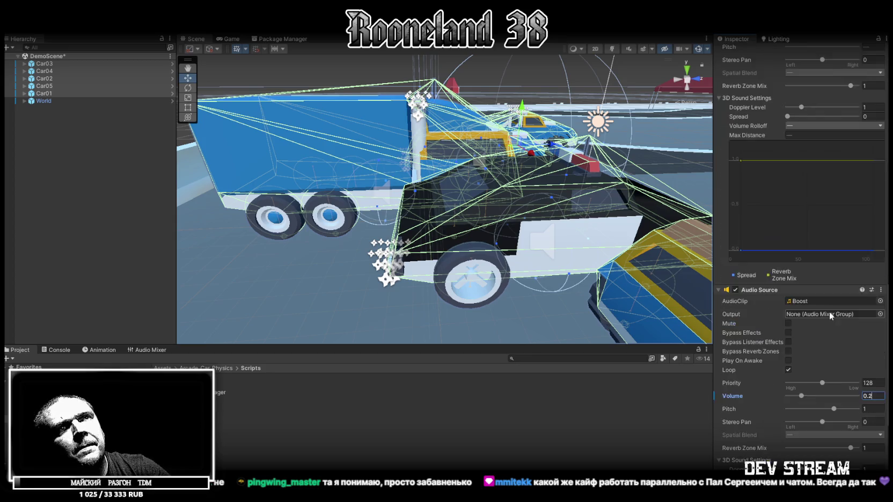
scroll(831, 310, "up", 1)
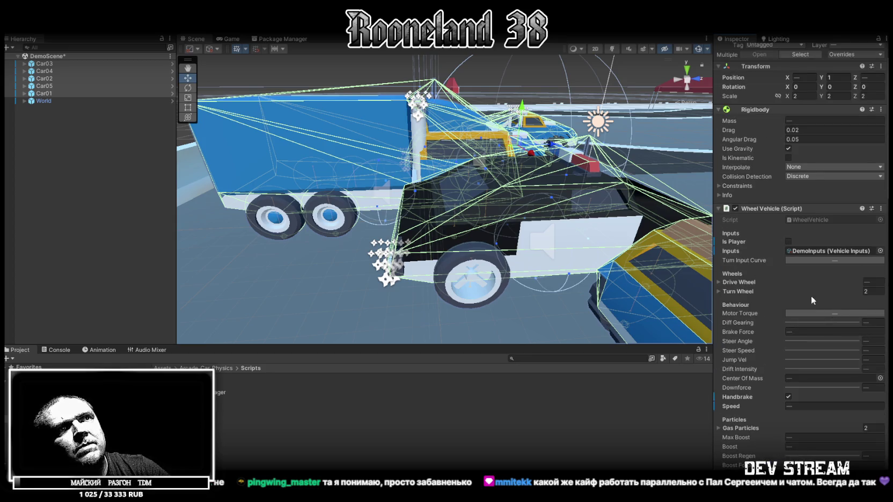
left_click(64, 65)
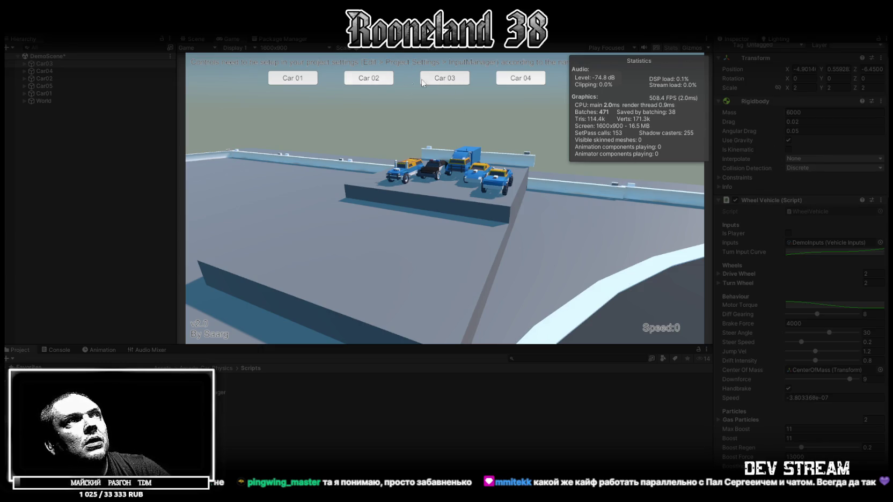
Take control of the Car02 pickup and accelerate it down the track
left_click(377, 84)
left_click(45, 79)
key("w")
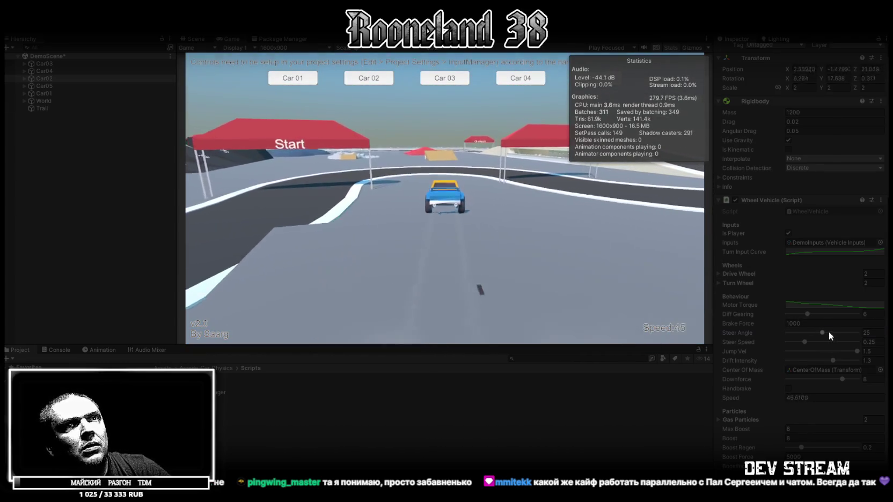
Try Car02's Steer Angle at 50, then 2 while reversing, then about 24
left_click_drag(828, 333, 859, 332)
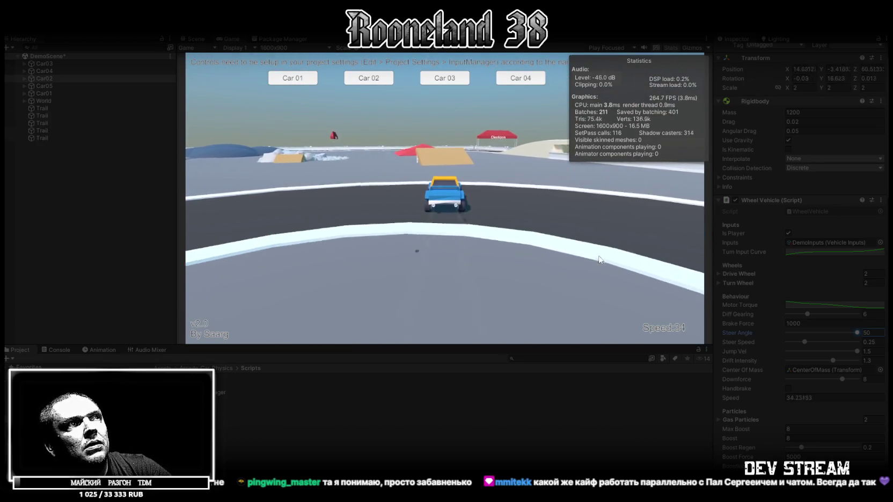
left_click(598, 260)
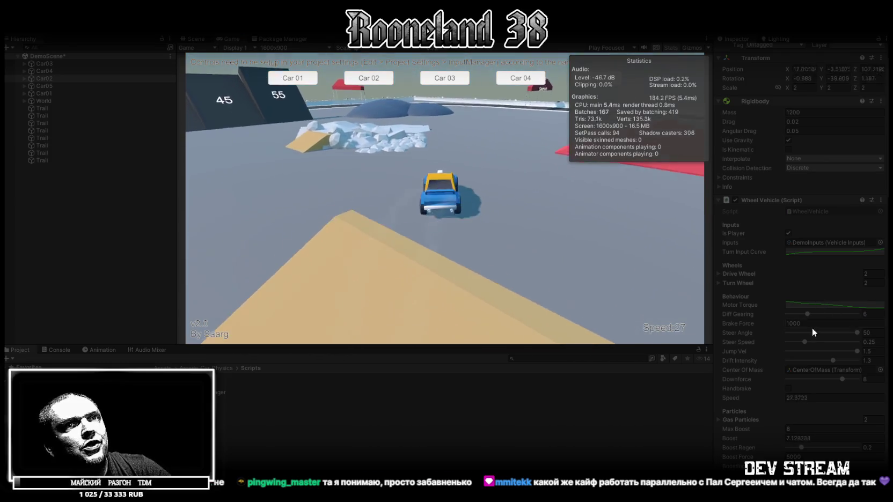
left_click_drag(813, 332, 779, 334)
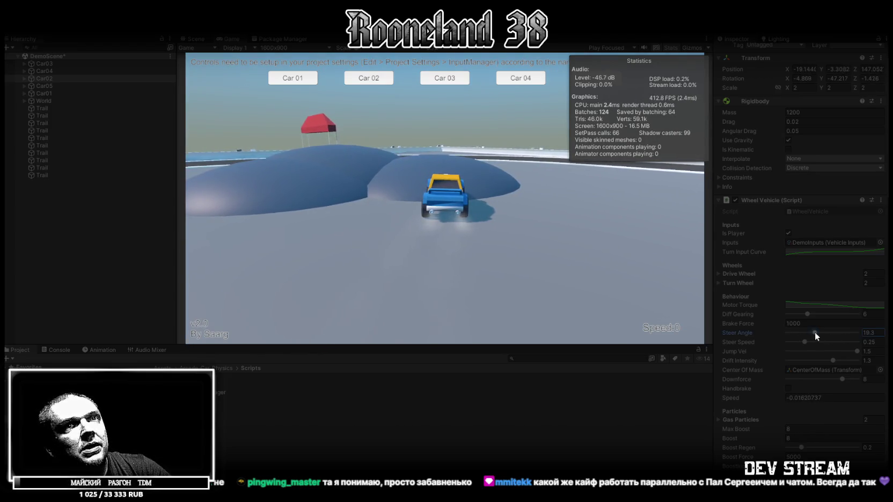
left_click(535, 256)
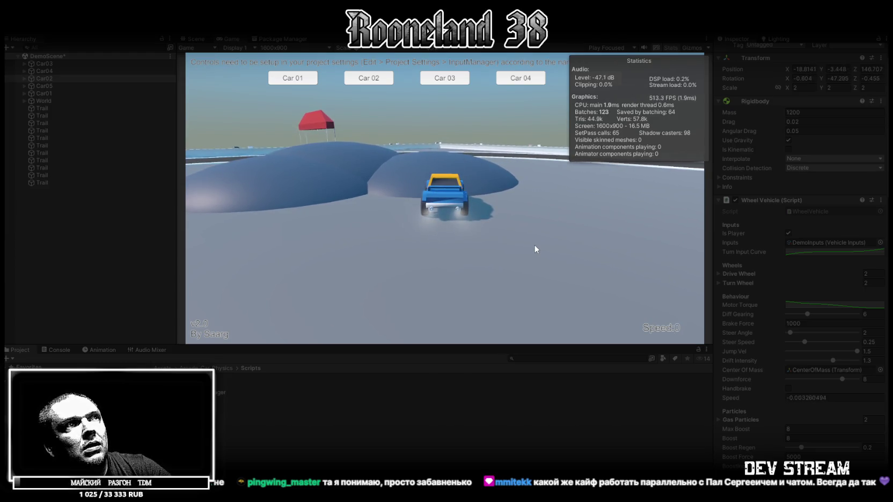
key("s")
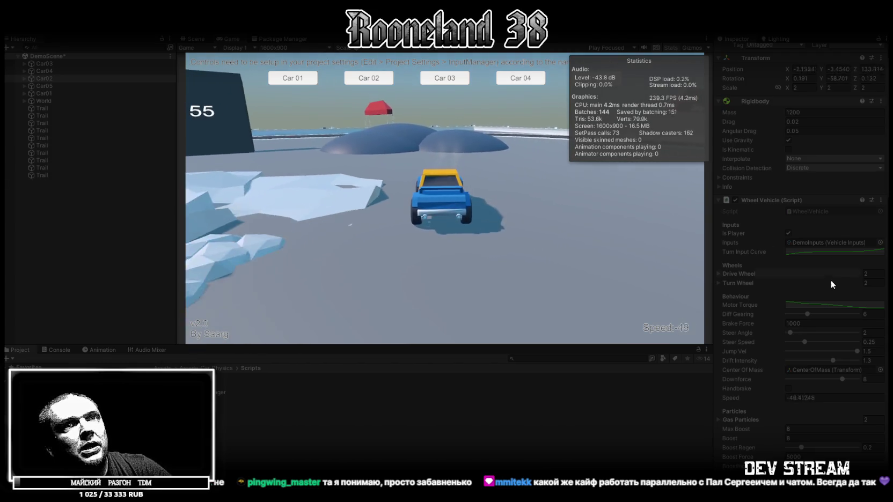
left_click(820, 332)
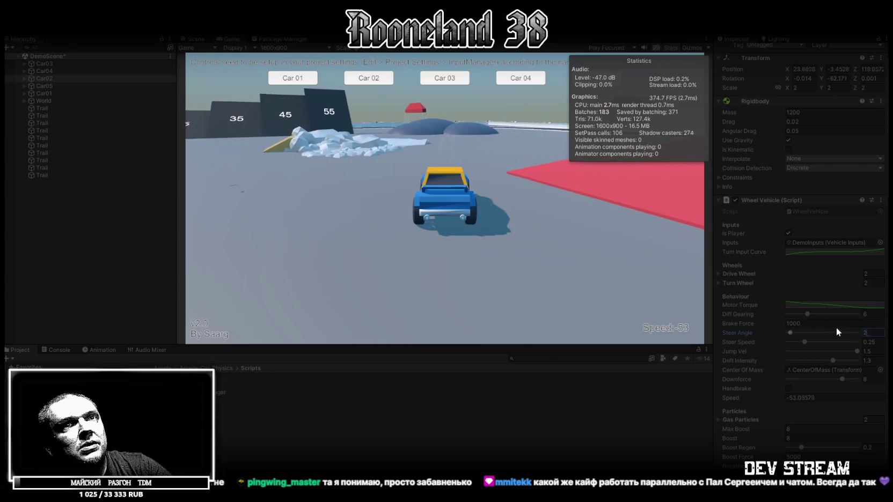
type("5")
Set Car02's Steer Angle to 25, drive back and forth, then raise it to 50
left_click(480, 203)
key("w")
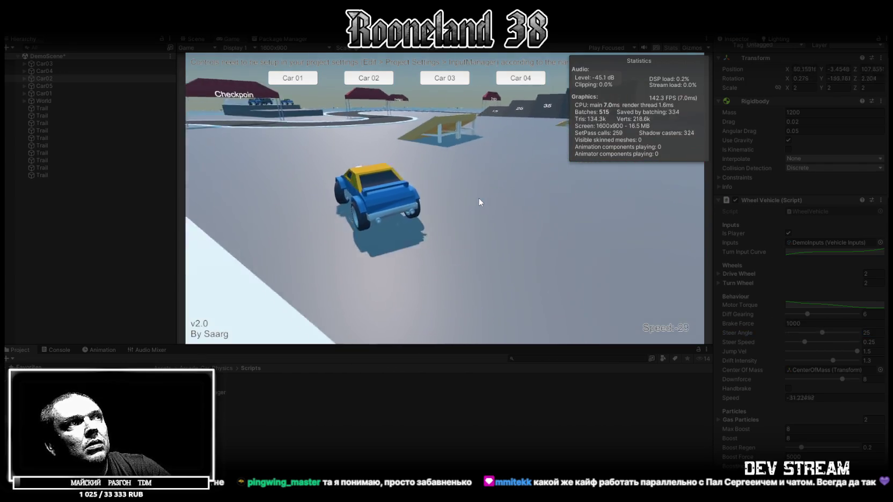
key("s")
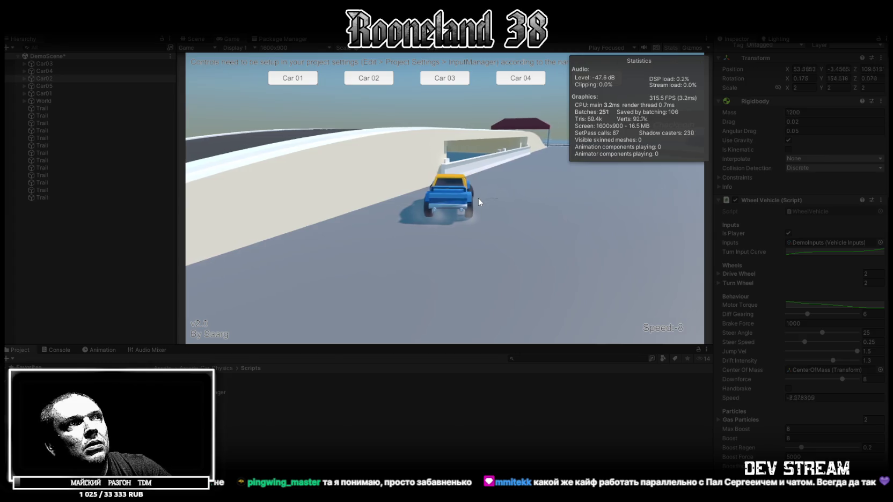
key("w")
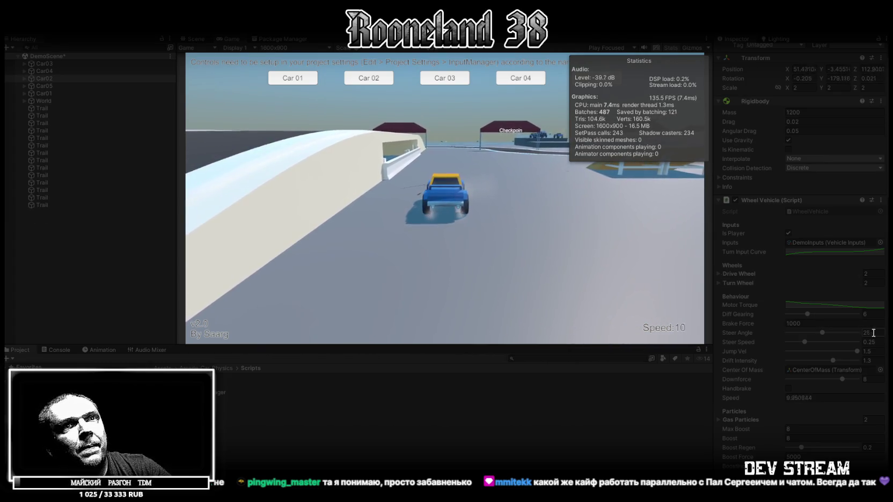
left_click_drag(822, 333, 857, 333)
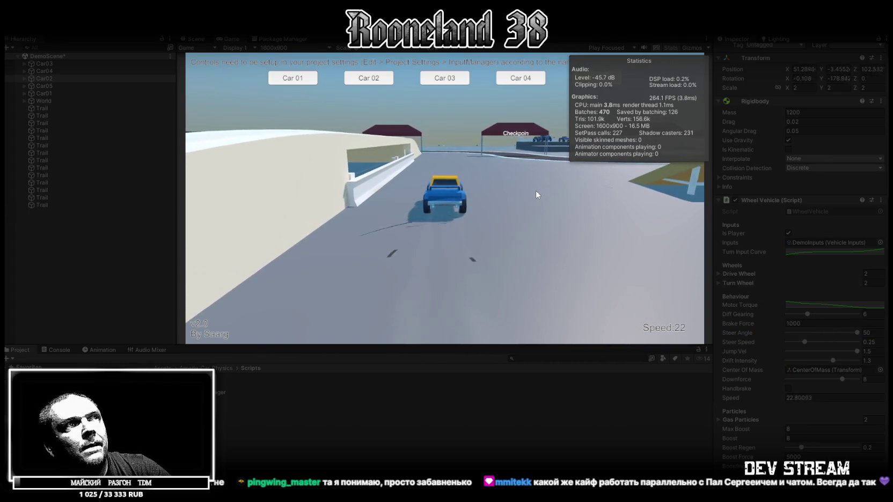
Spin Car02 in tight reverse turns, then drive forward steering left and right before braking
key("d")
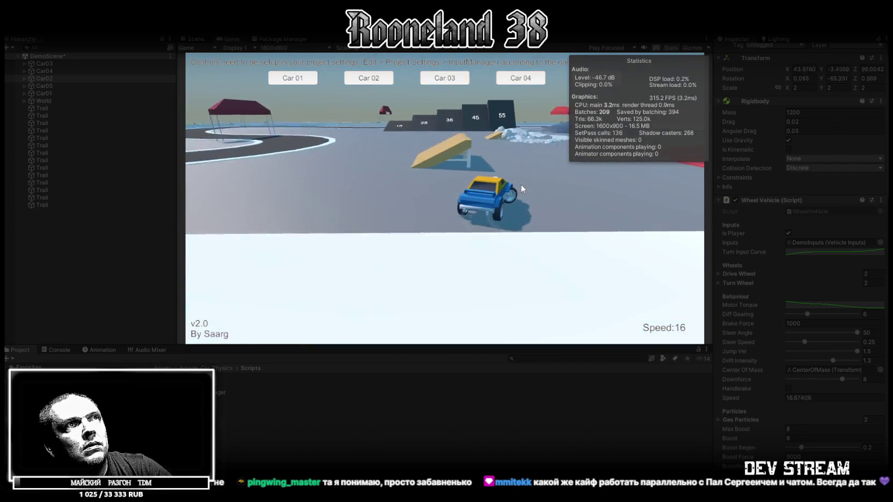
key("s")
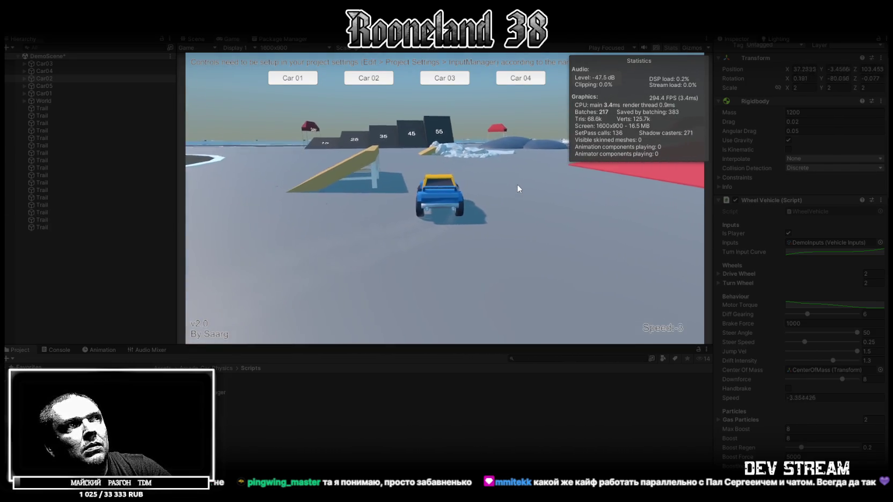
key("s")
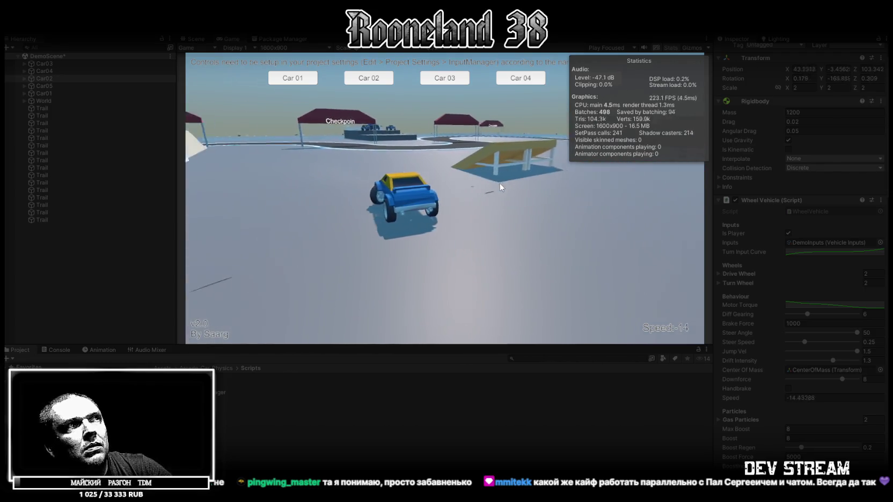
key("s")
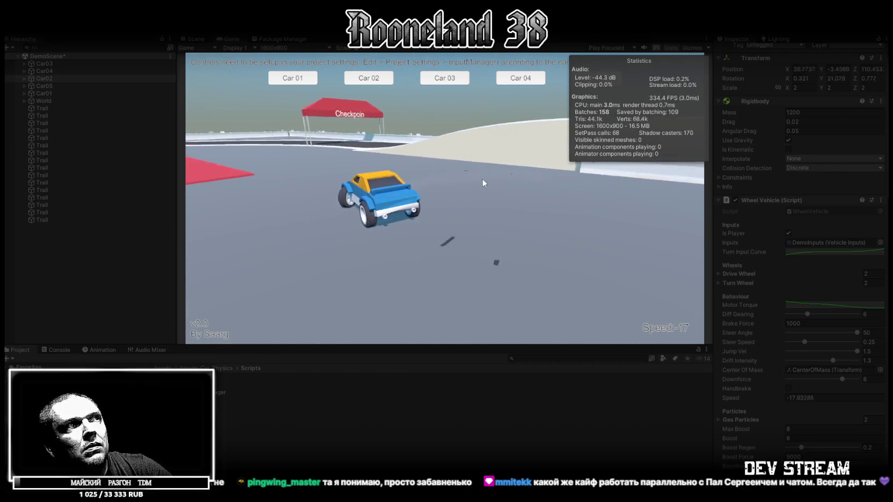
key("s")
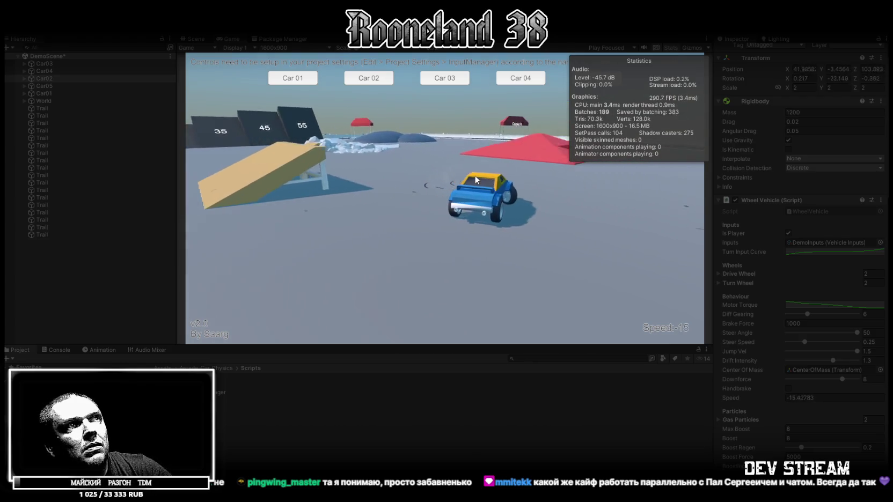
key("s")
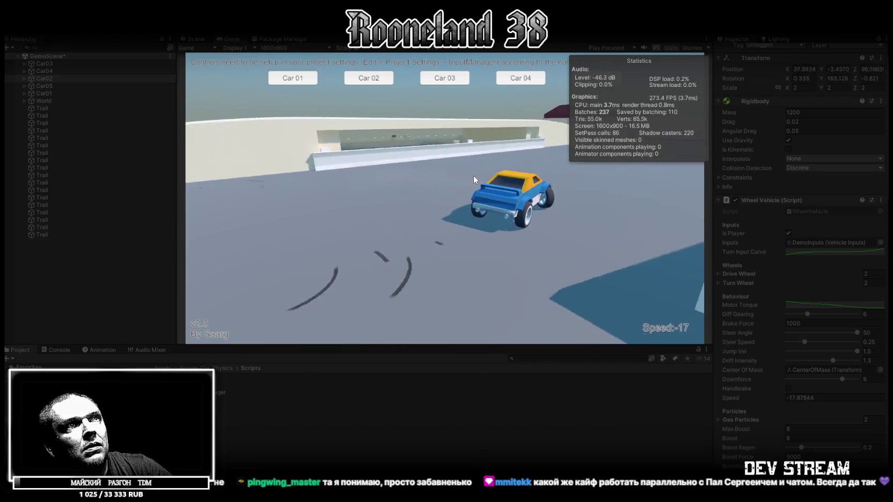
key("w")
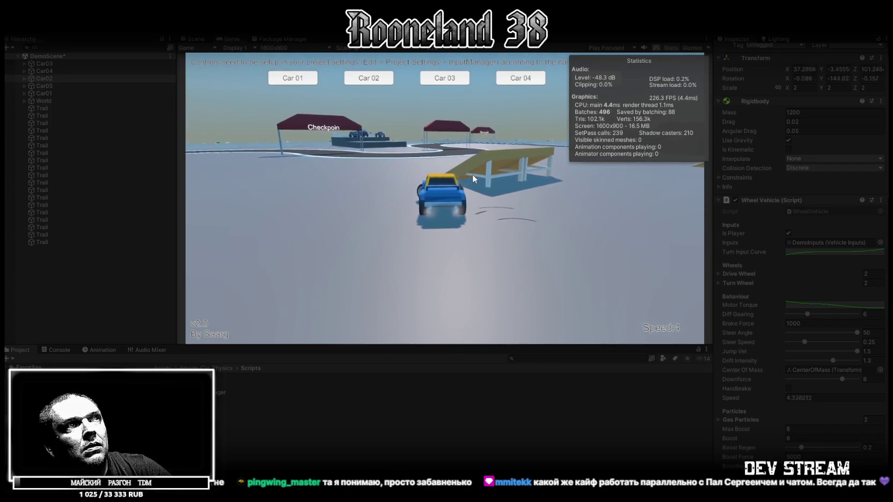
key("a")
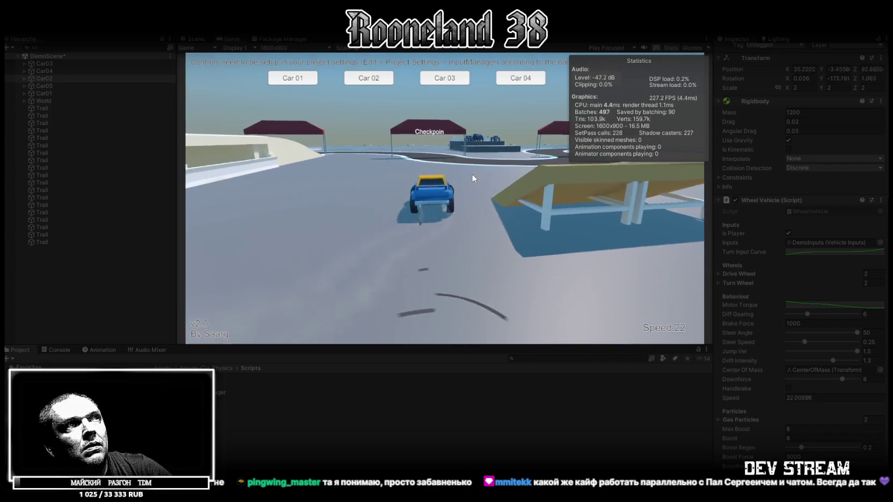
key("w")
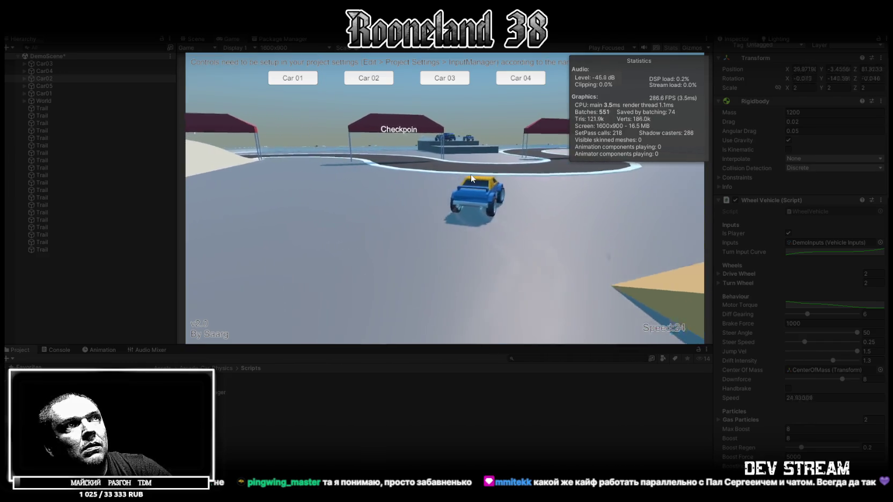
key("d")
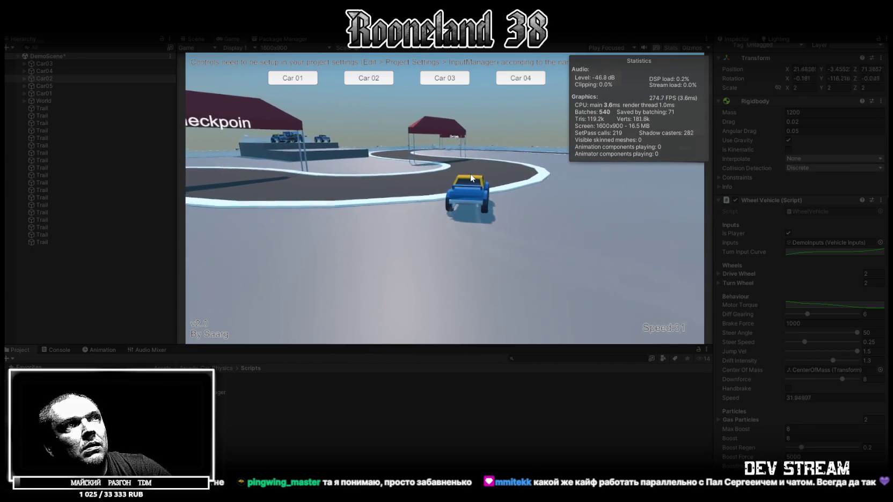
key("a")
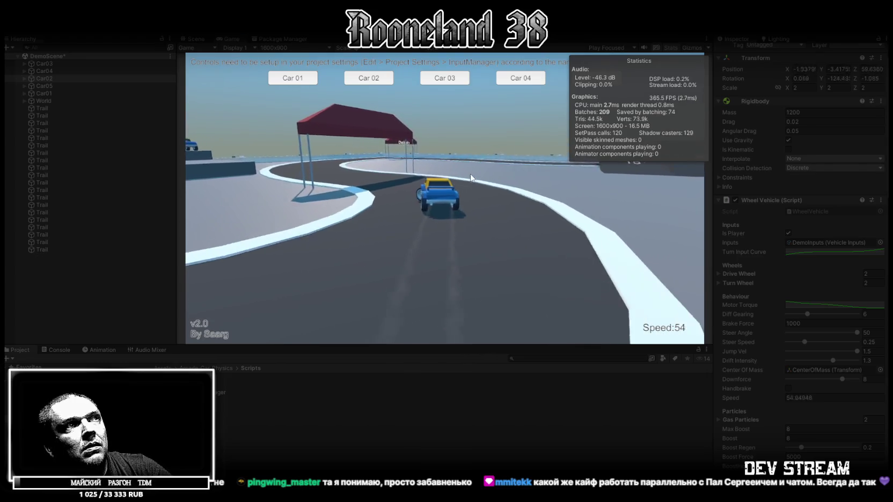
key("s")
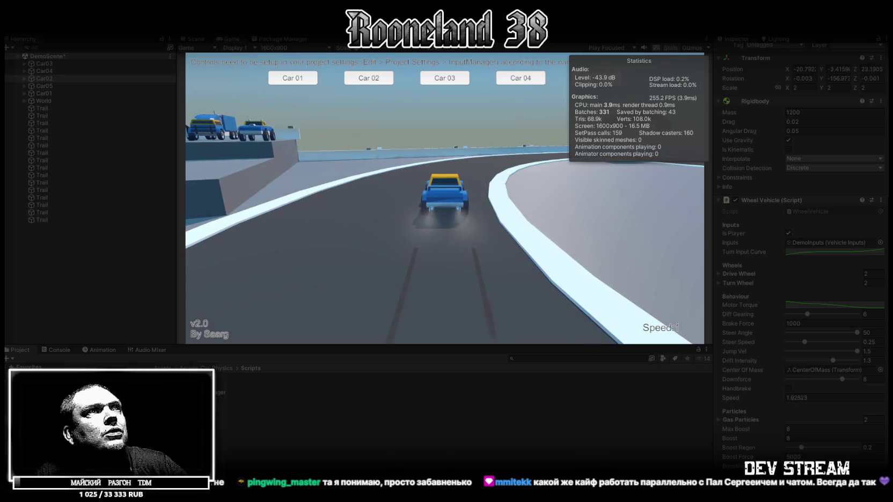
Reverse Car02 round toward the Start tents, then drive forward around the left curve
key("s")
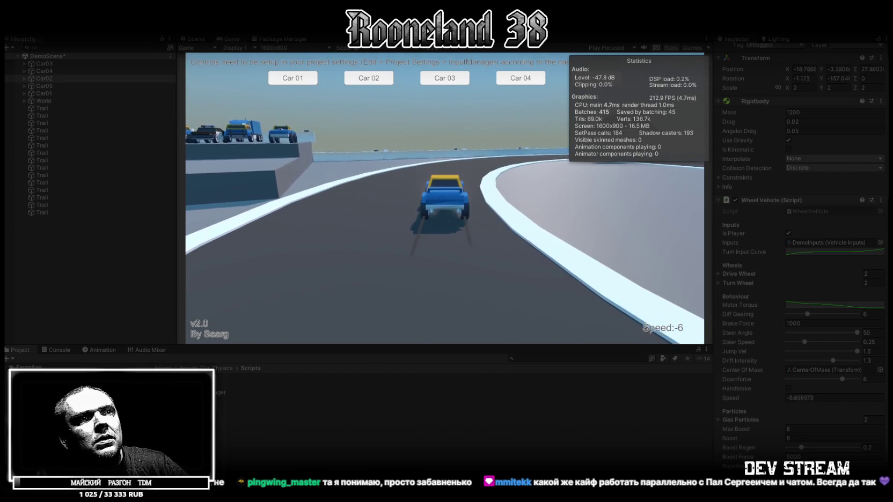
key("w")
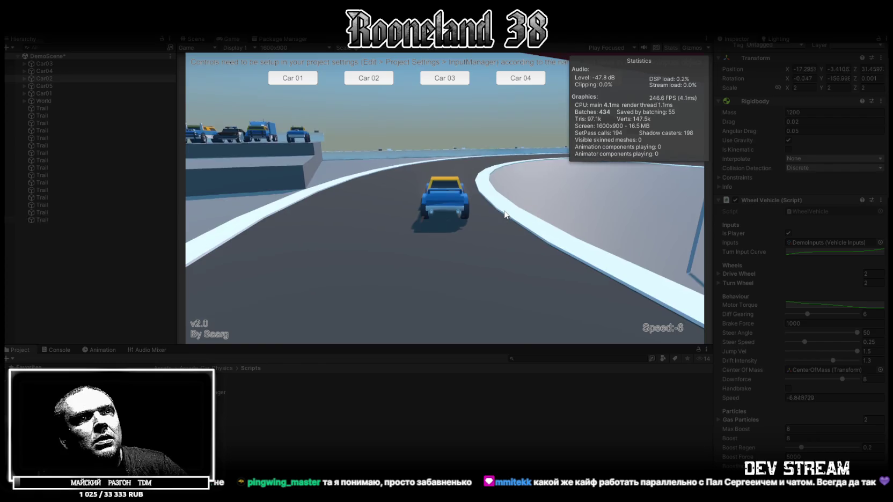
scroll(822, 437, "down", 5)
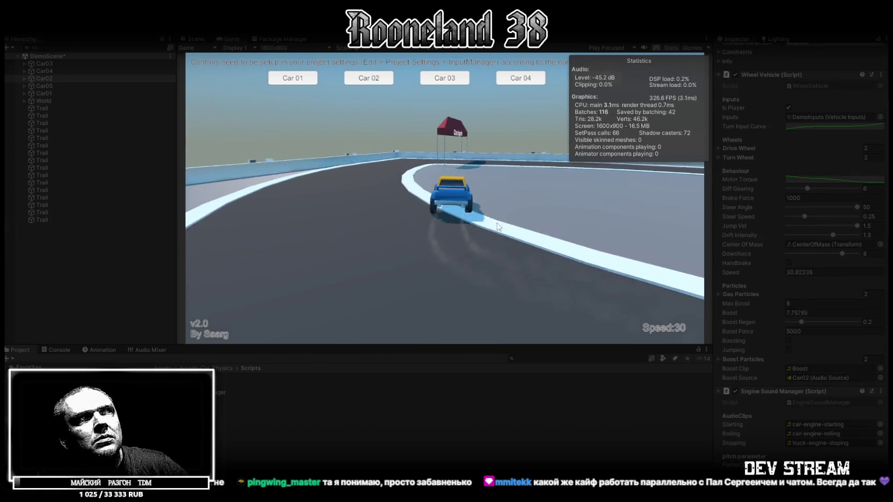
key("s")
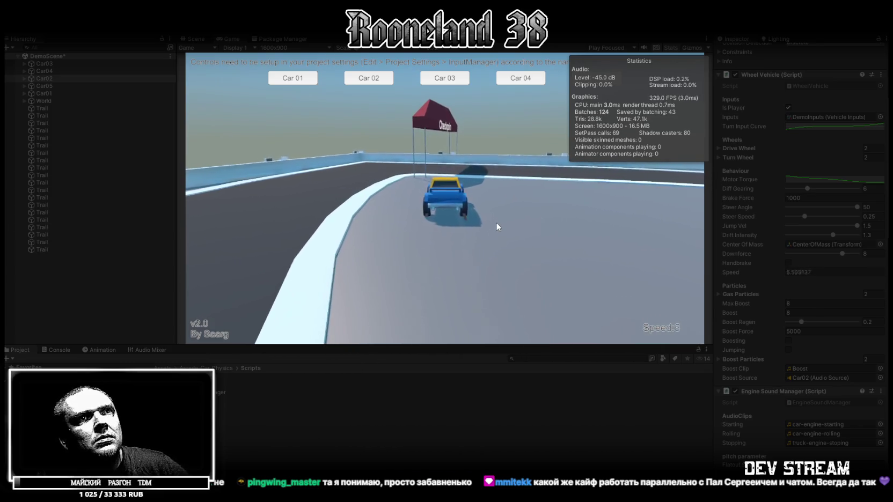
key("d")
key("s")
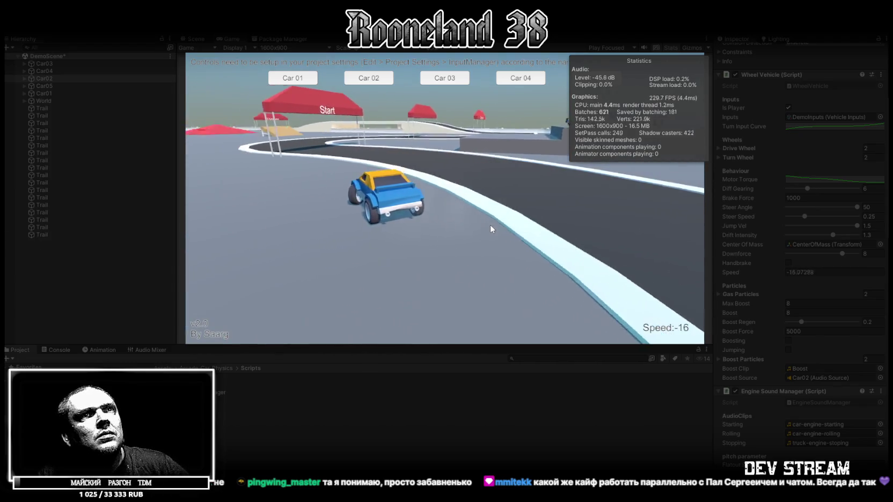
key("w")
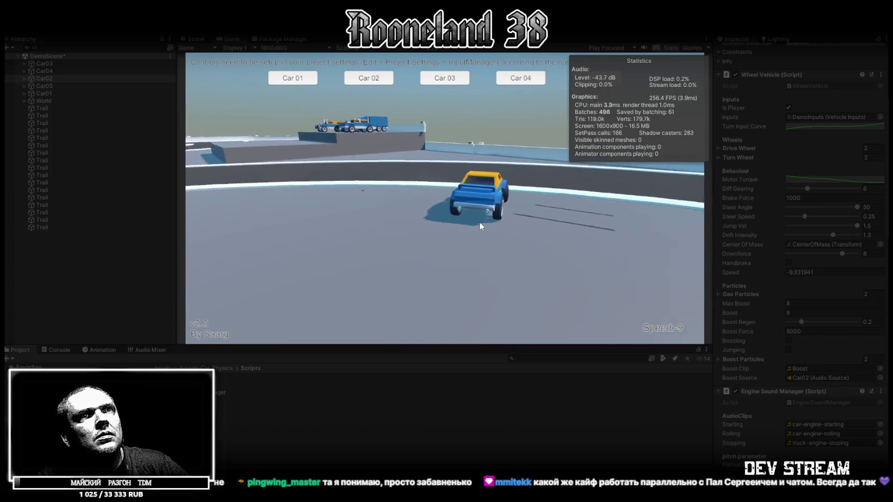
key("w")
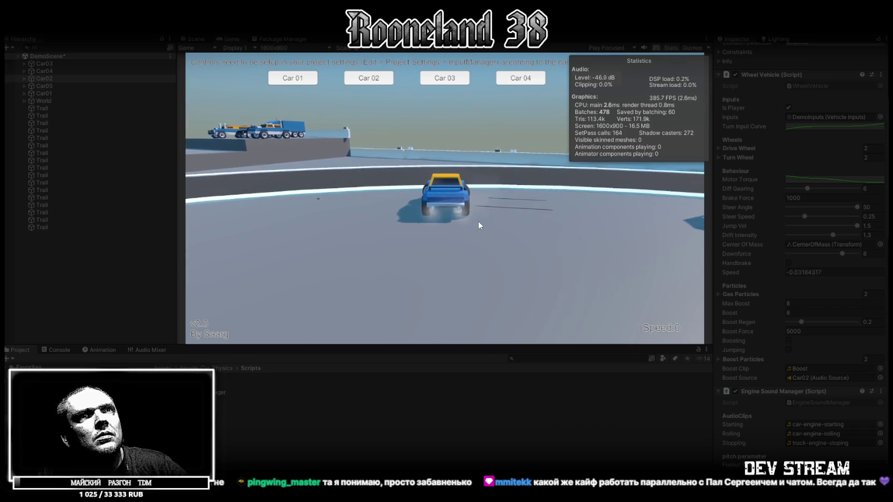
key("a")
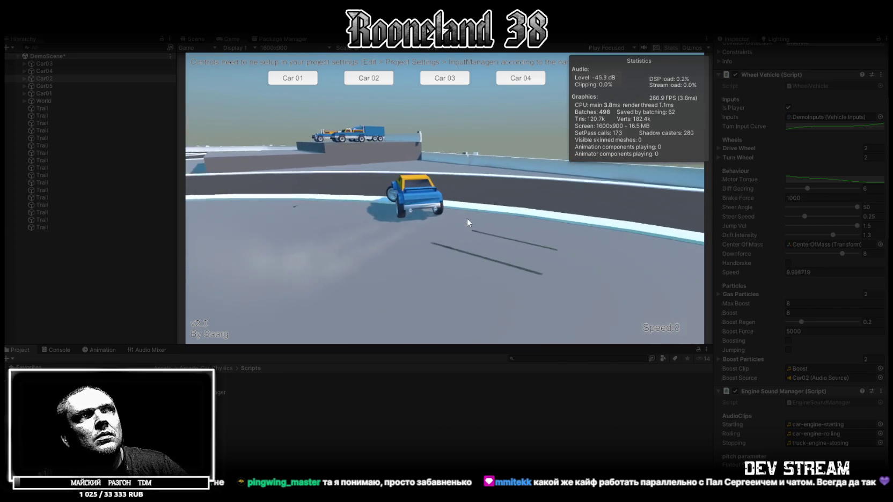
key("a")
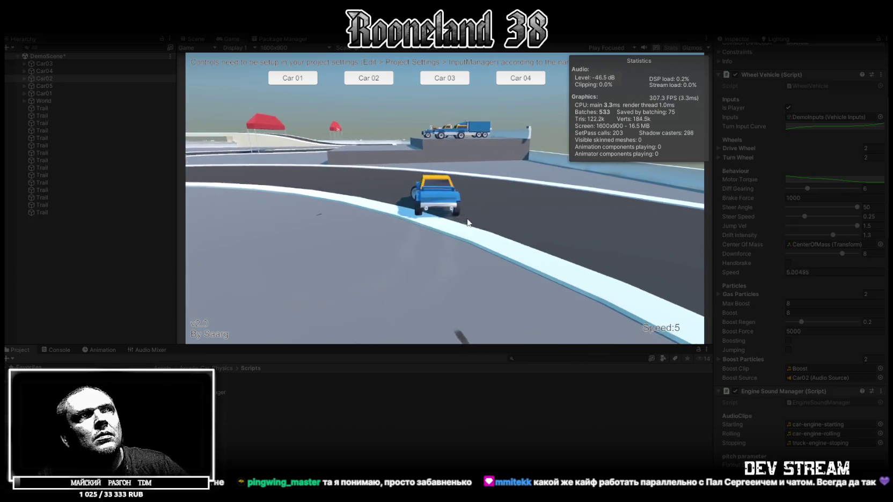
Boost and jump Car02, reverse around the curving road, then exit Play mode
key("shift")
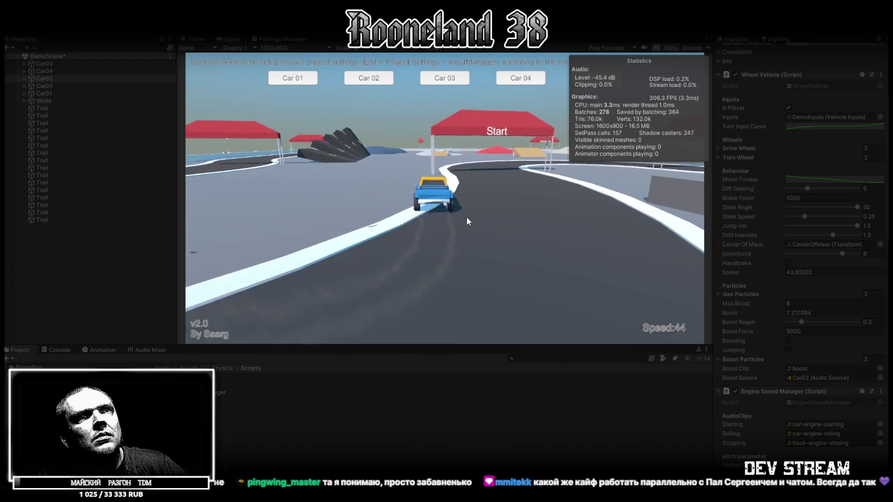
key("space")
key("s")
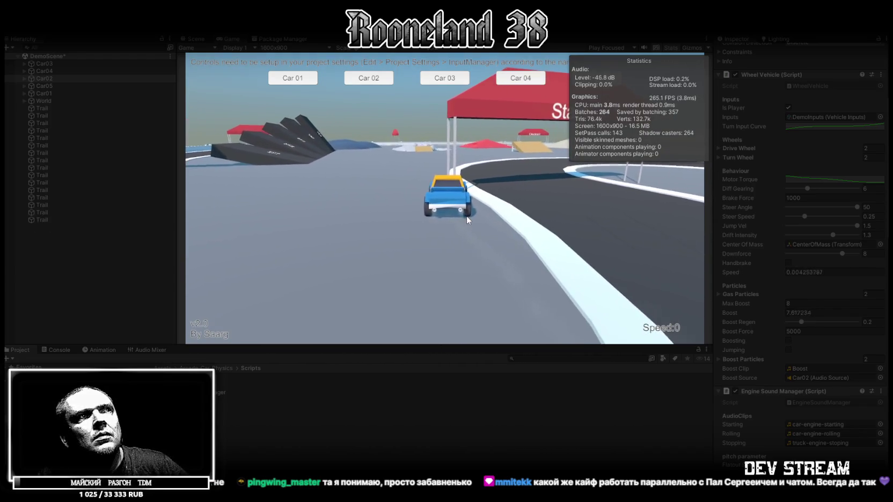
key("s")
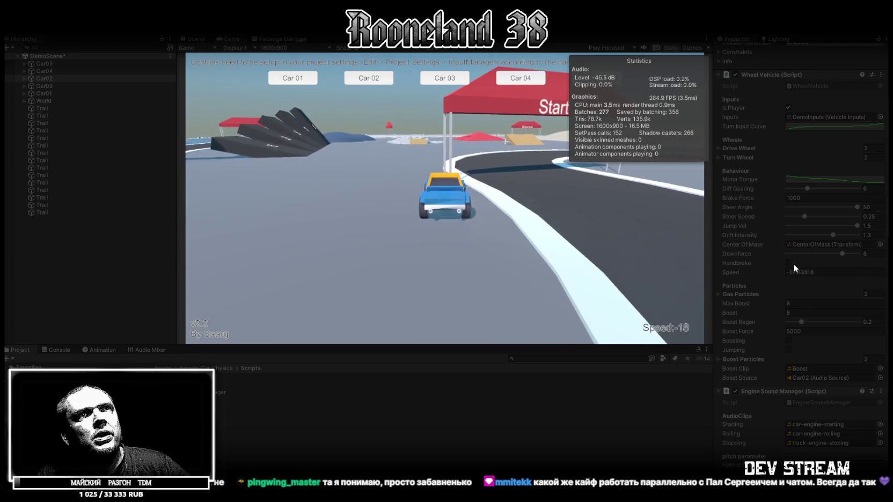
key("s")
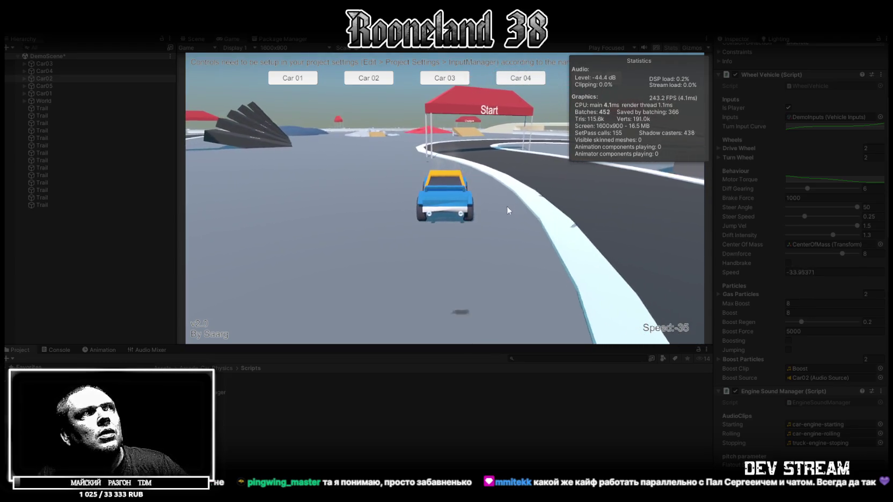
key("w")
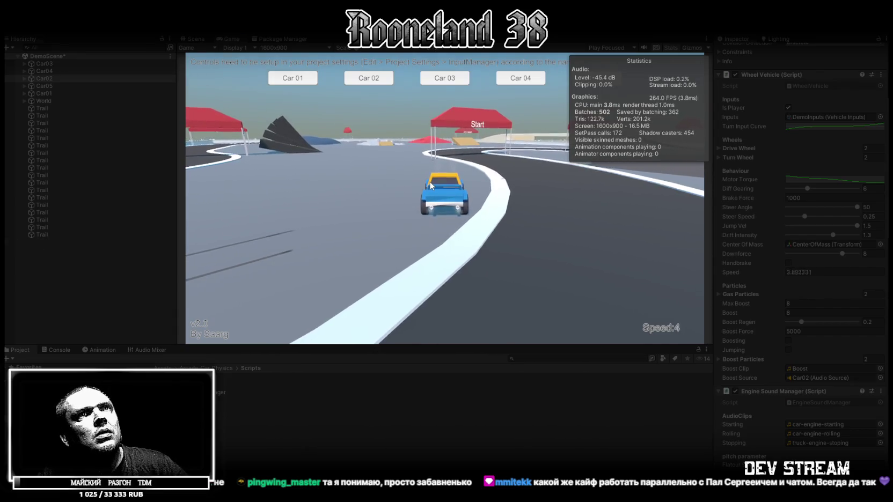
key("s")
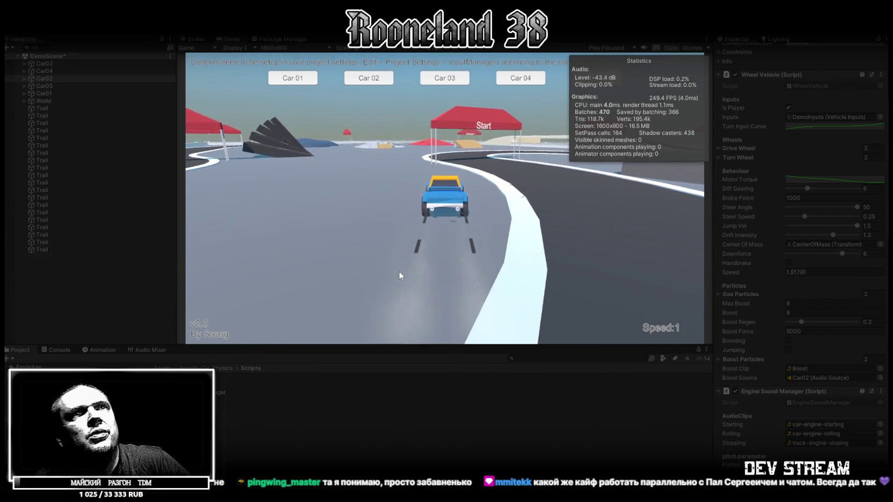
key("a")
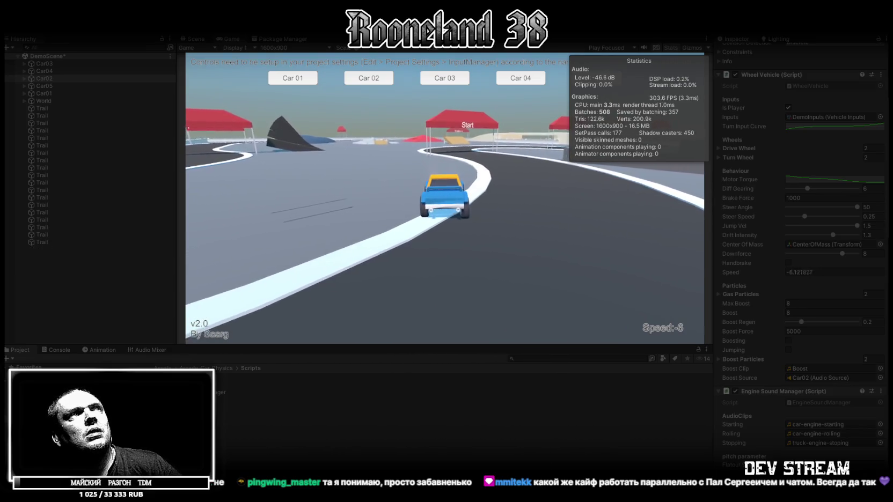
key("ctrl+p")
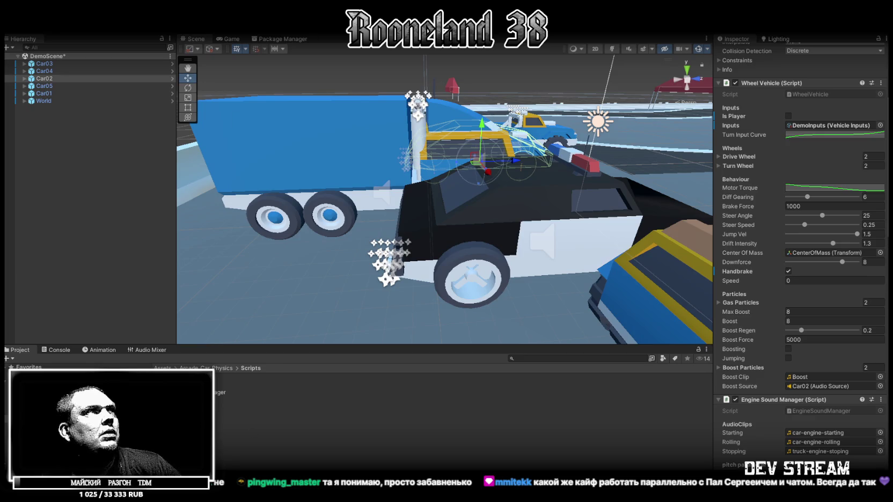
Open Project Settings from the Edit menu
key("alt+e")
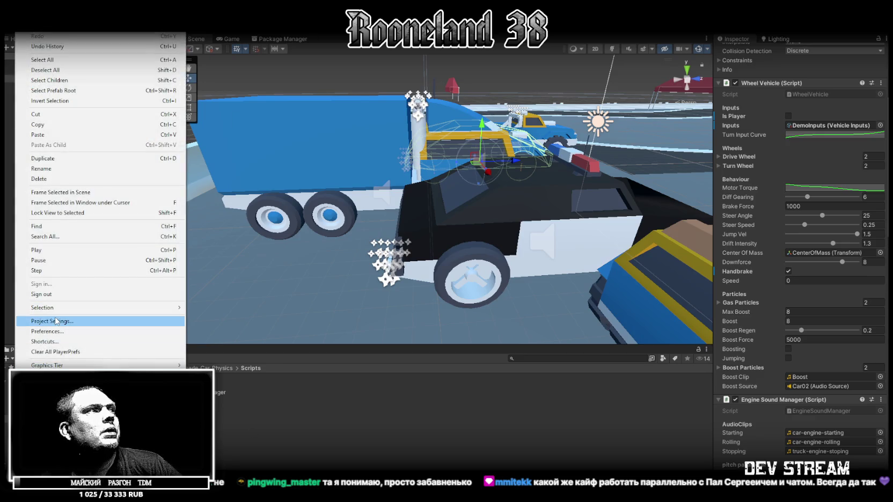
left_click(62, 322)
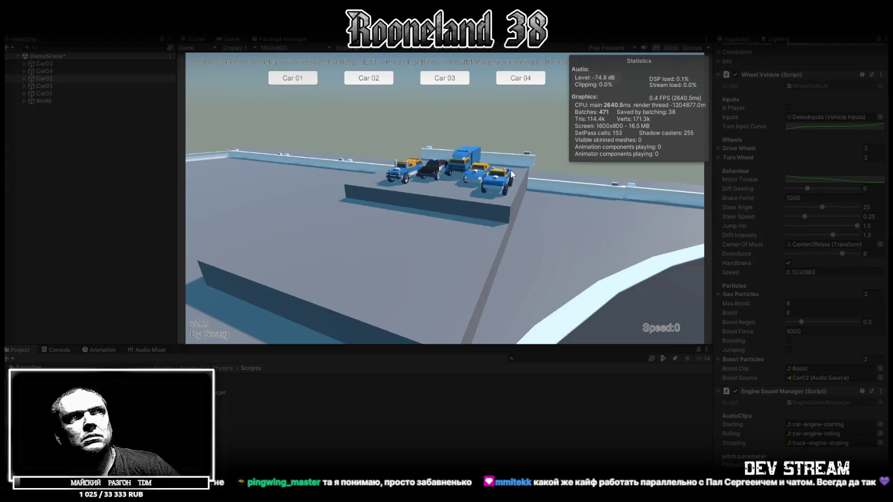
Drive the blue Car02 over the red ramp toward the checkpoint at nearly 100 speed
left_click(289, 79)
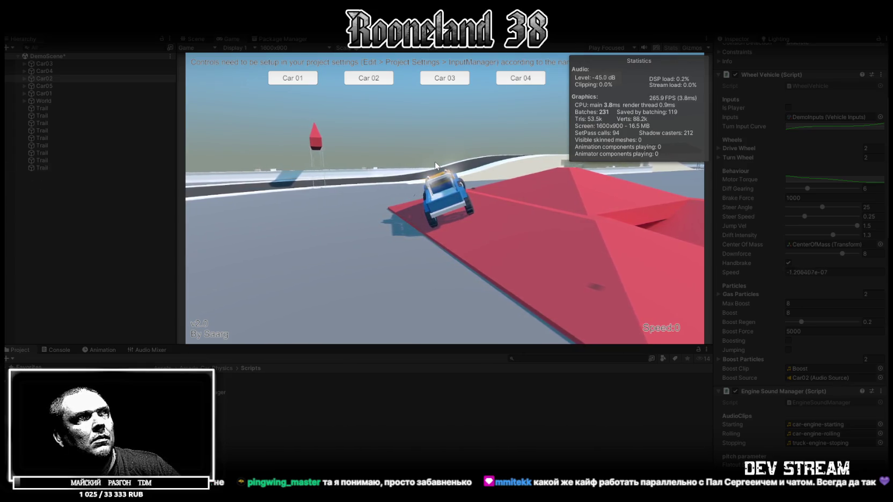
key("w")
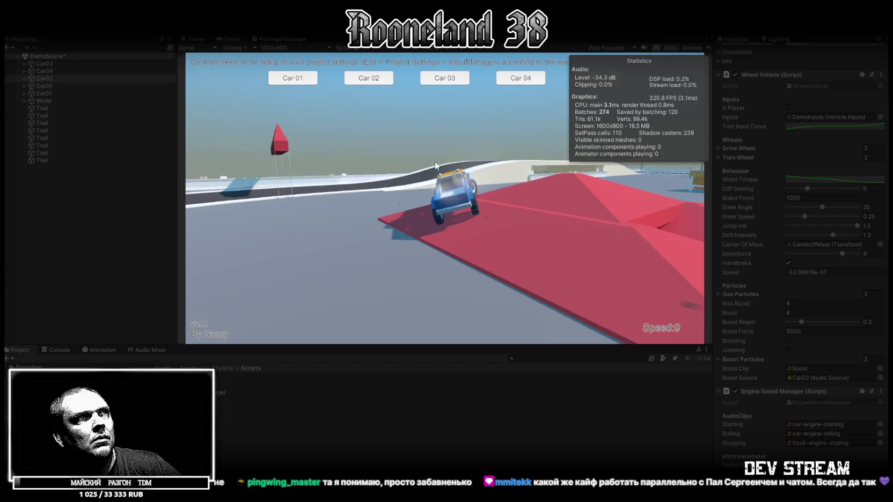
key("w")
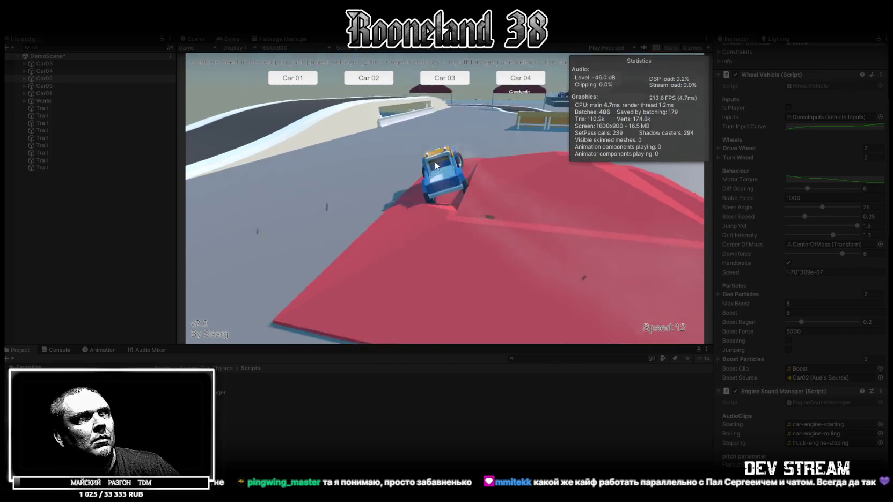
key("w")
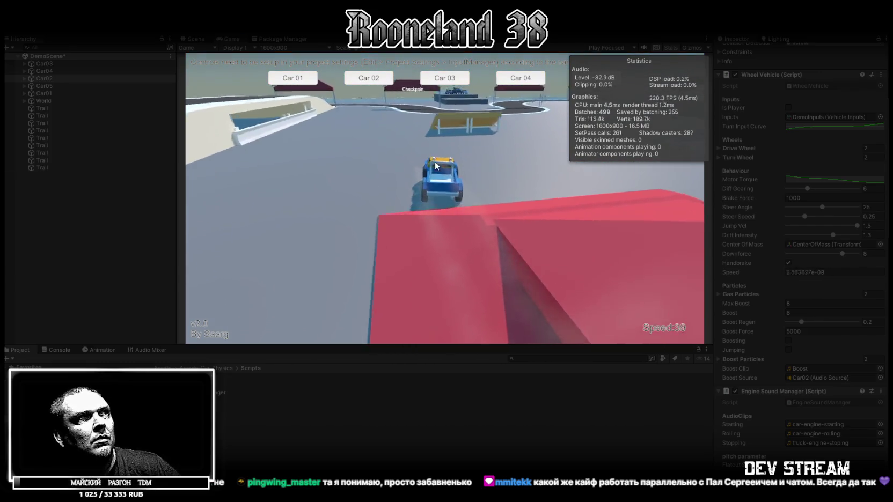
key("w")
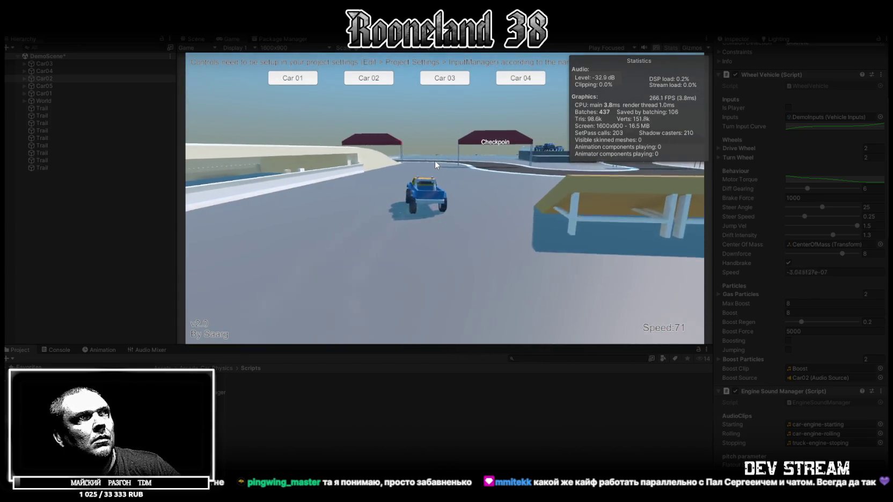
key("w")
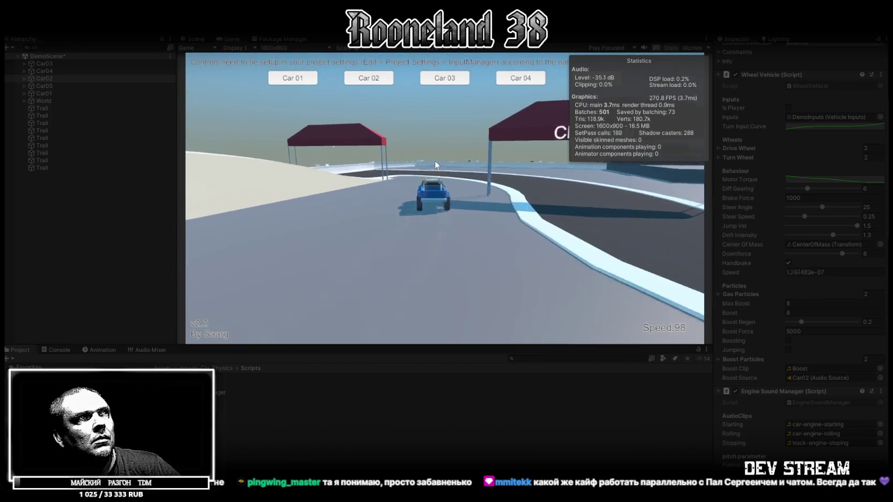
key("s")
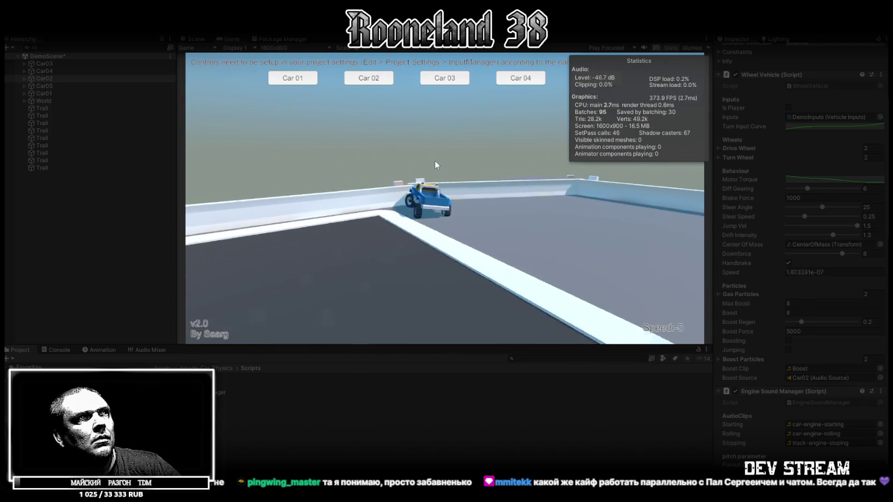
key("w")
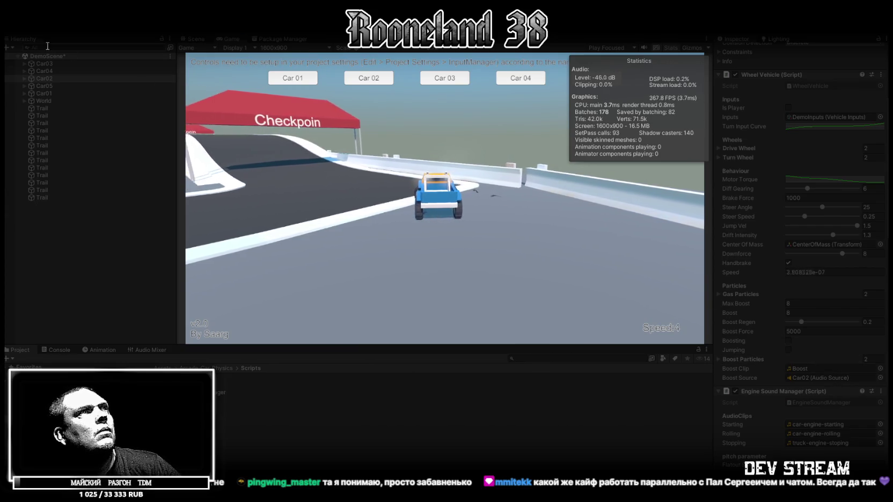
left_click(184, 42)
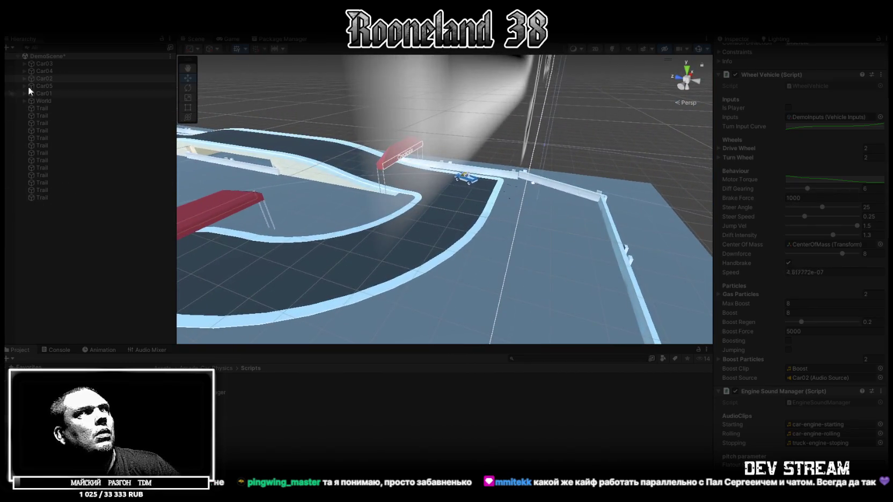
Select Car01 to view its Wheel Vehicle settings, then return to the Game view
left_click(47, 93)
scroll(781, 379, "down", 5)
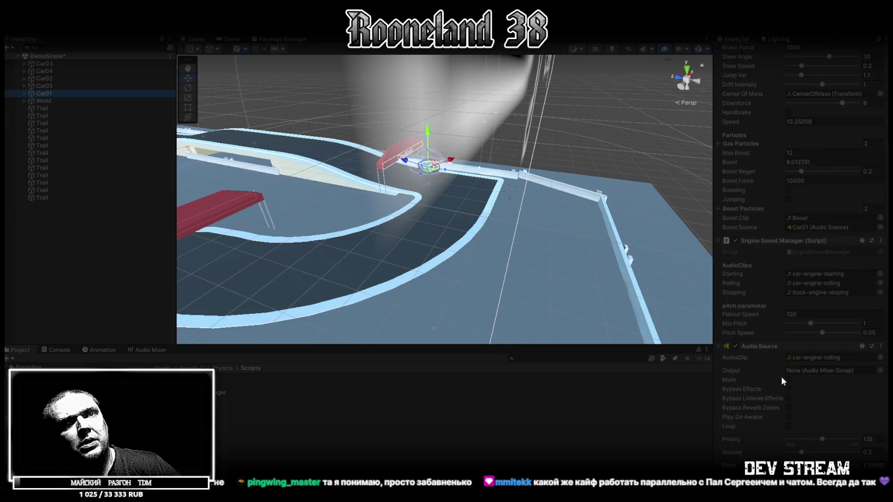
scroll(837, 440, "up", 8)
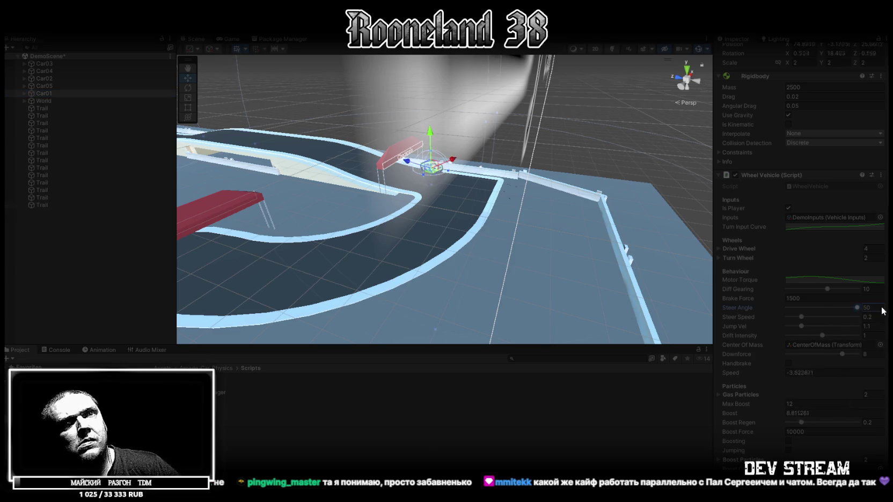
left_click(231, 40)
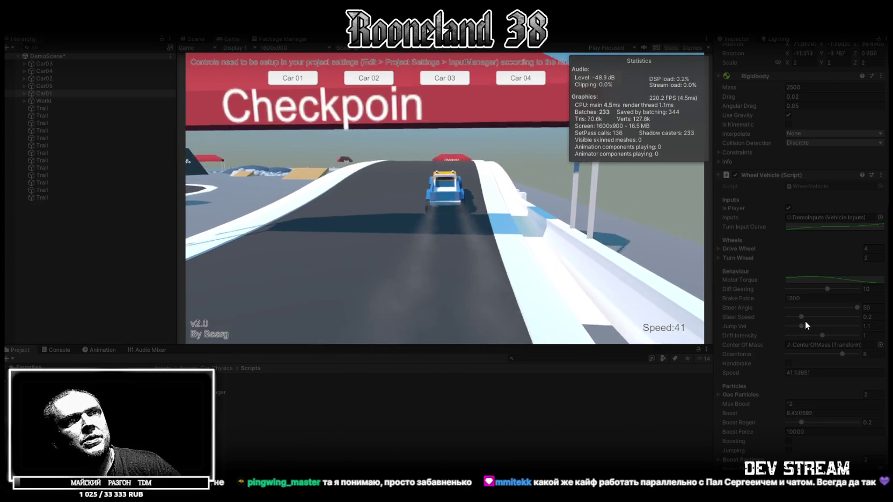
Raise Car01's Steer Speed to 1, Boost Regen to 1 and Jump Vel to 1.5 while driving
left_click_drag(804, 318, 861, 317)
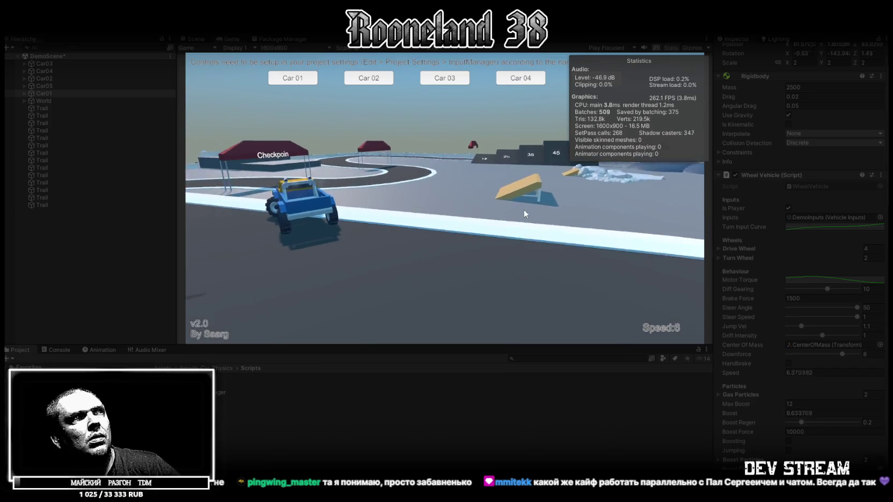
key("w")
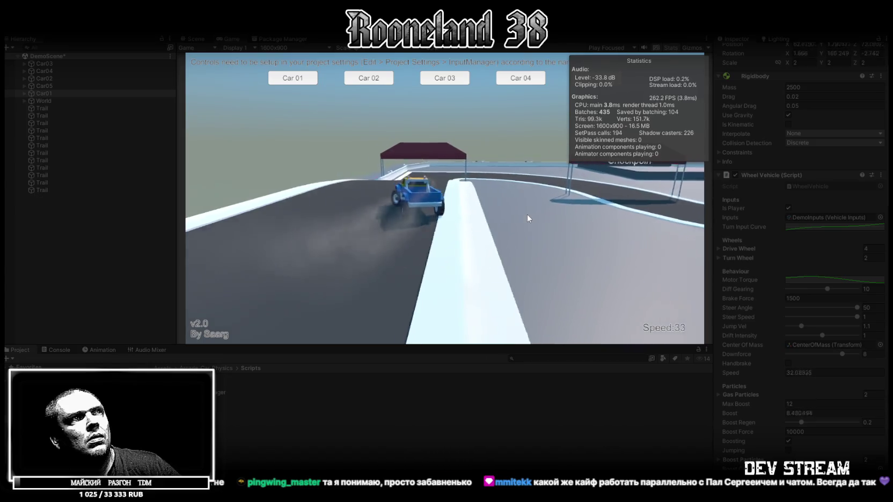
key("w")
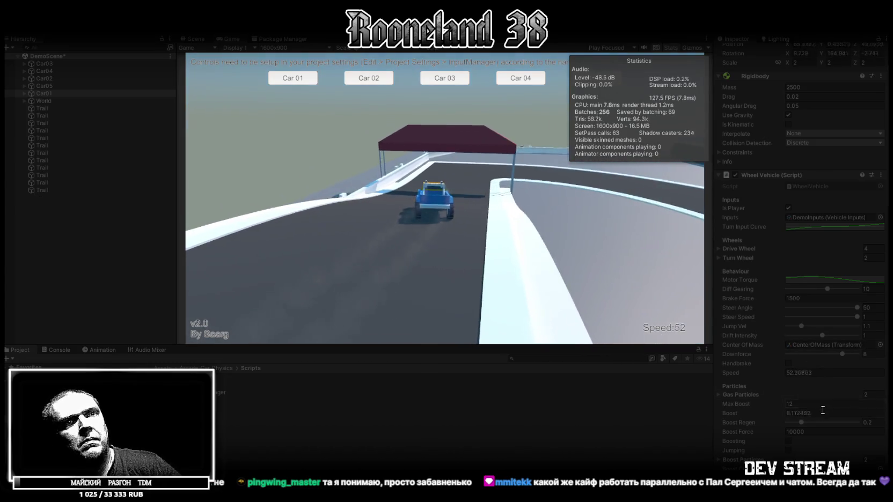
left_click_drag(801, 422, 858, 422)
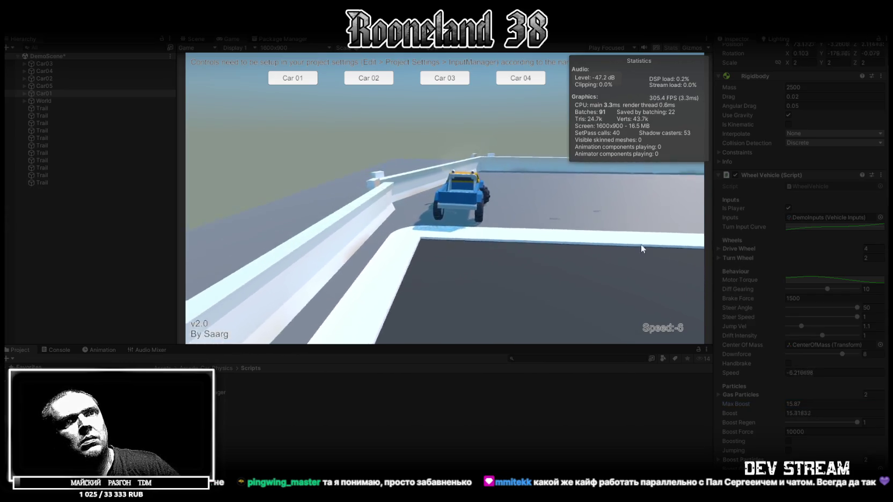
left_click_drag(809, 327, 876, 327)
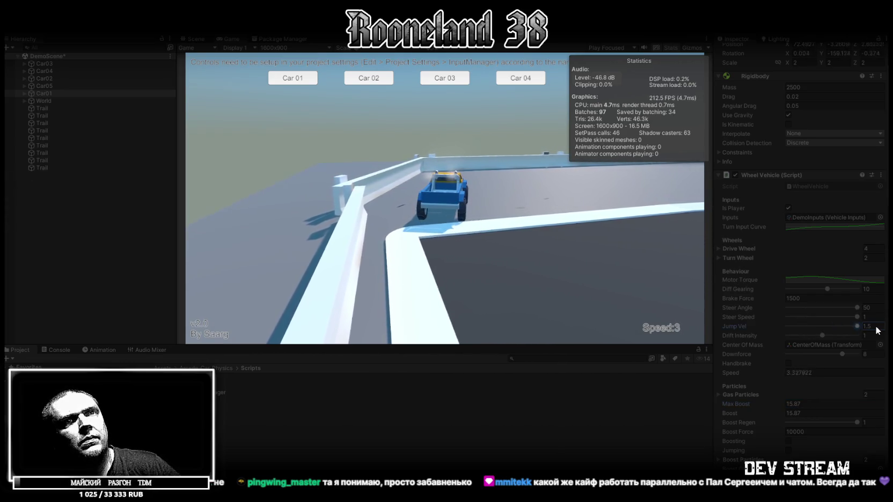
Drive Car01 around the right curve, boost onto the dark track and up the 35 ramp
key("w")
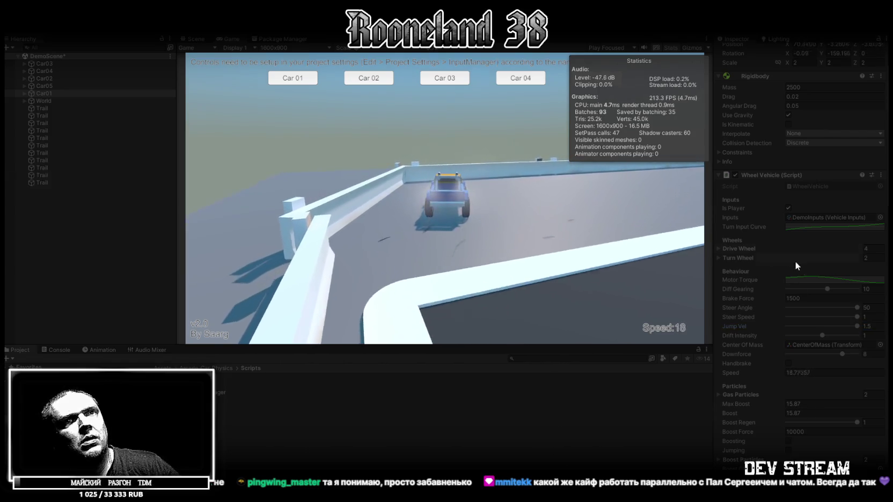
key("s")
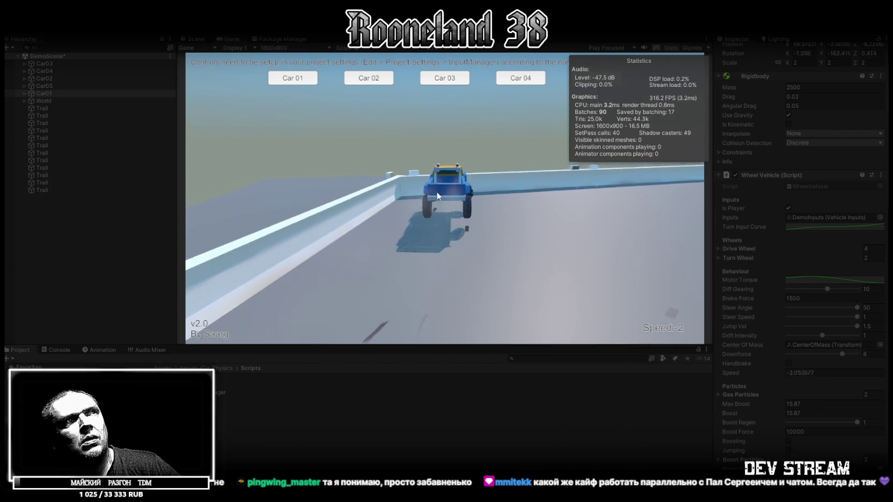
key("w")
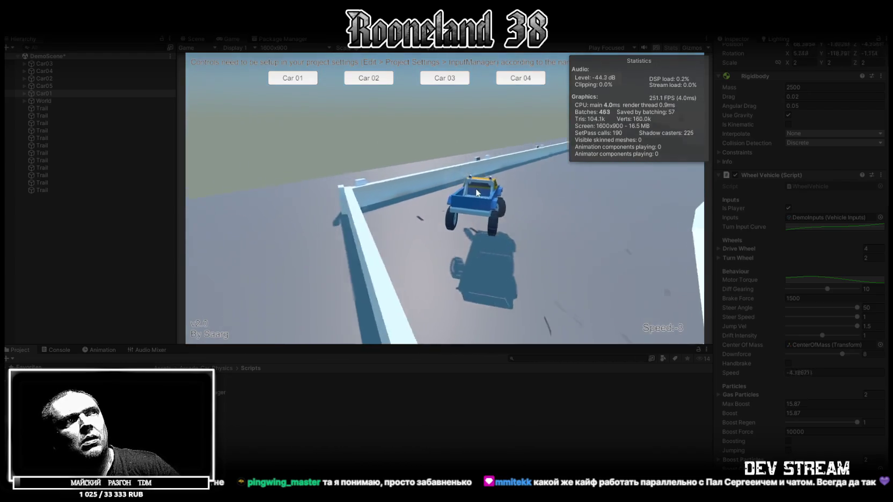
key("d")
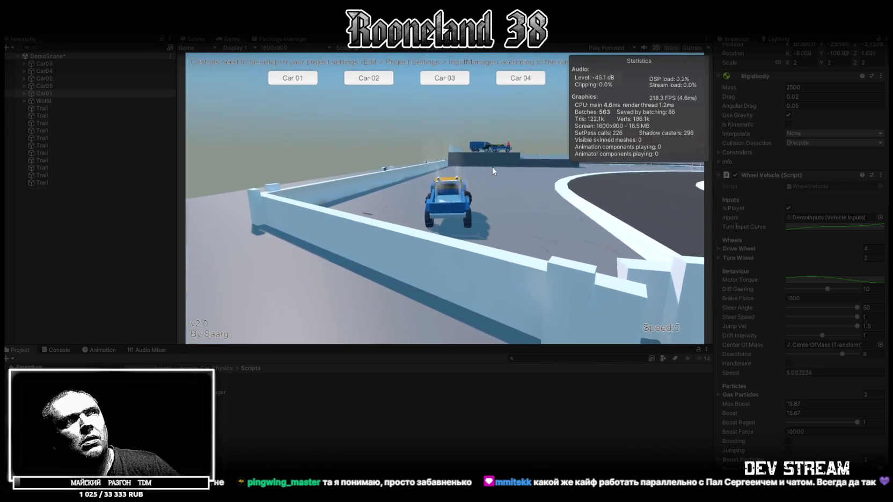
key("d")
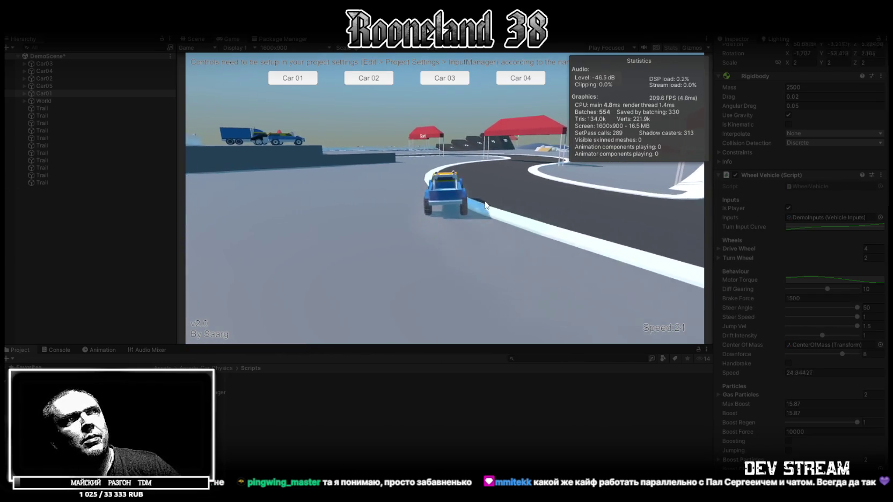
key("shift")
key("a")
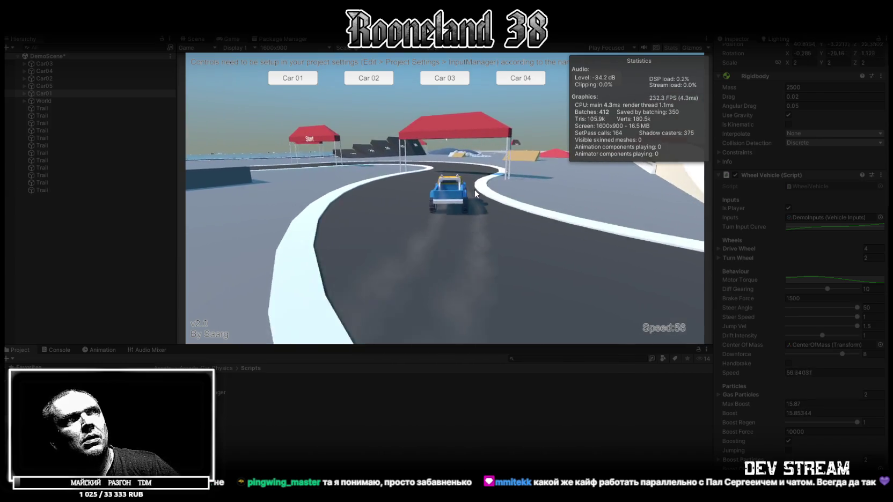
key("a")
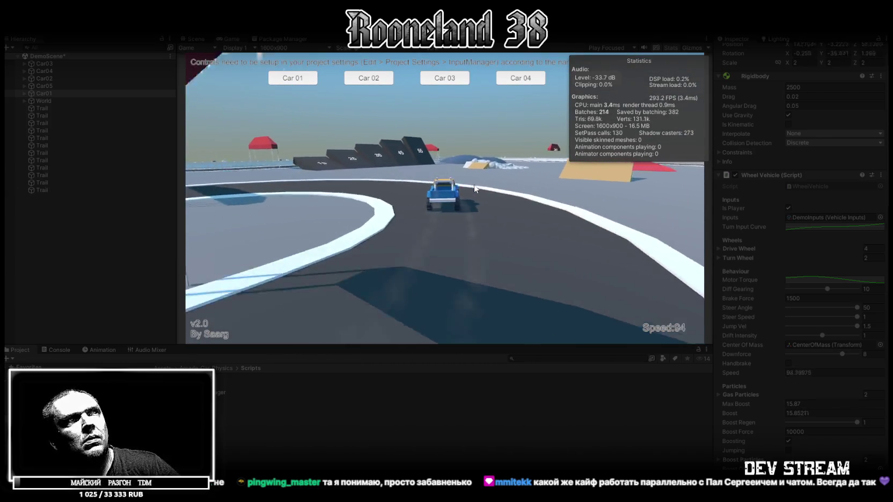
key("a")
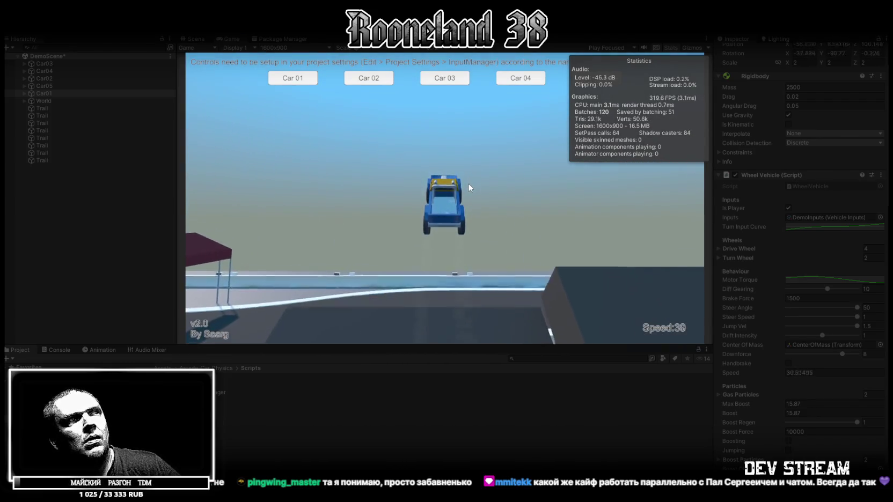
Back Car01 off the barrier, drive through the Checkpoint and Start arches, then reset it
key("s")
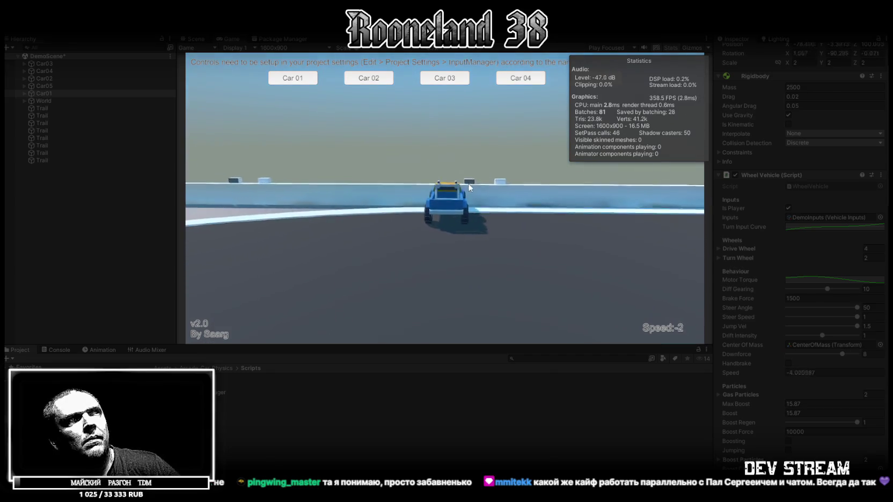
key("d")
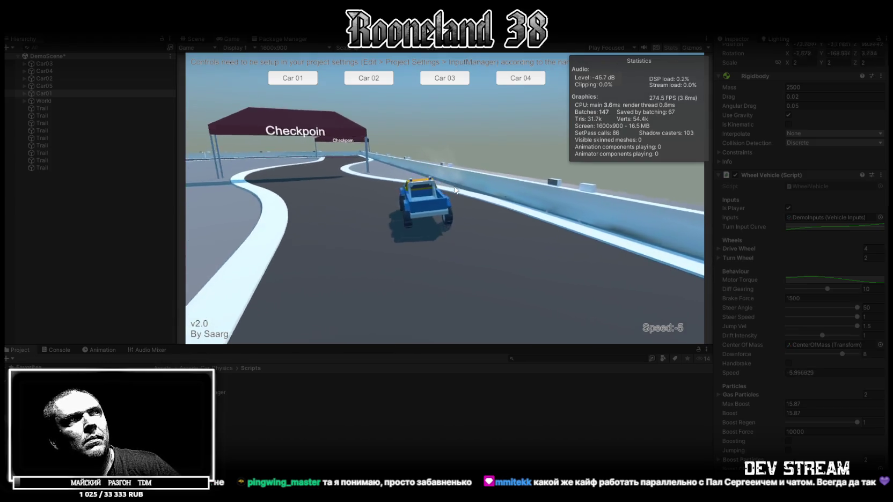
key("w")
key("a")
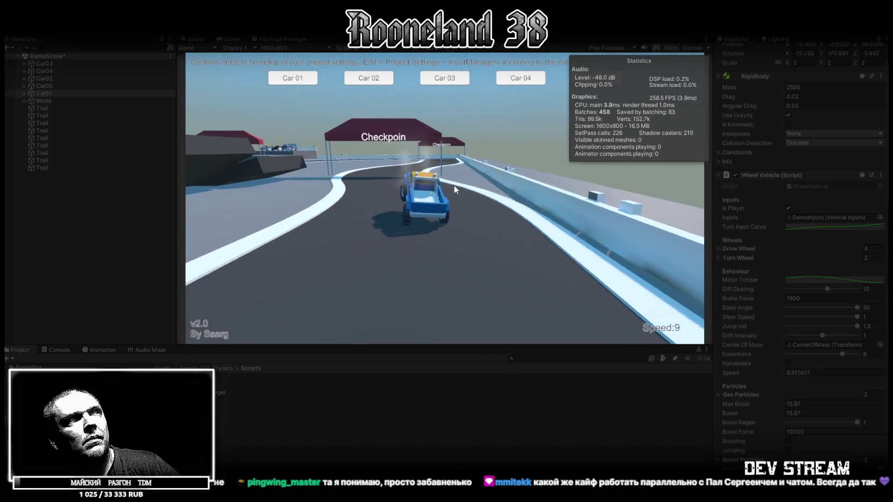
key("w")
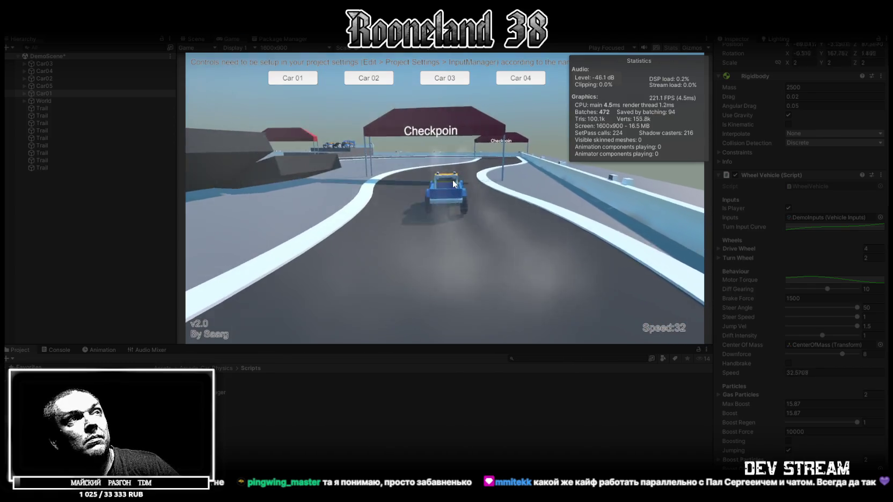
key("w")
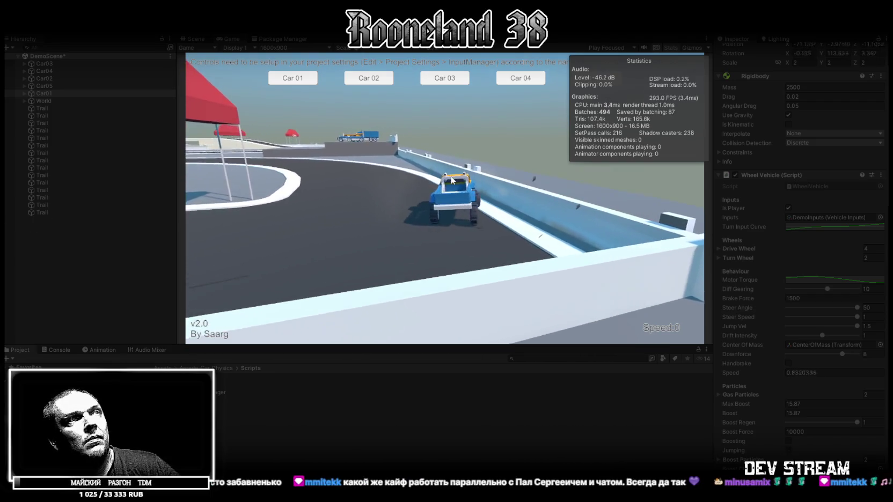
key("w")
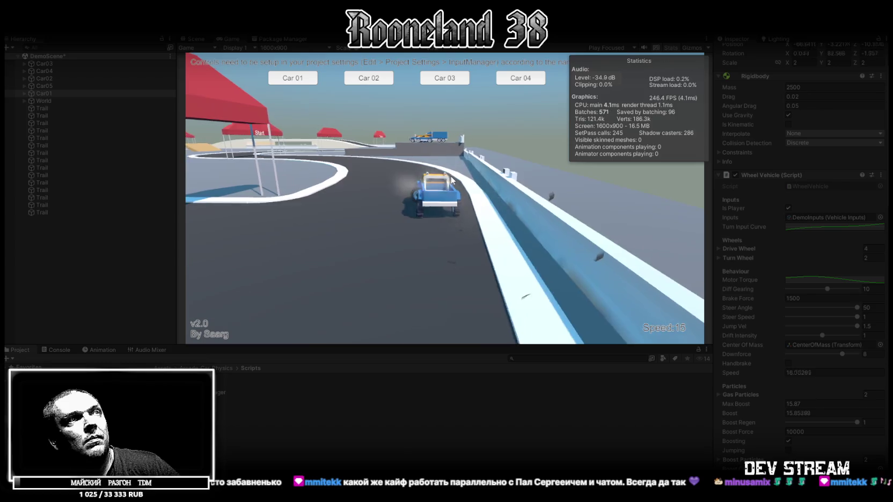
key("d")
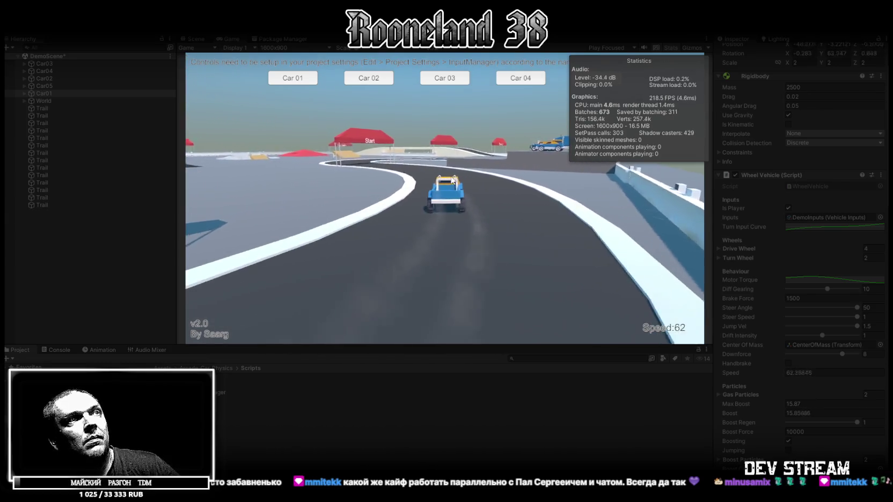
key("a")
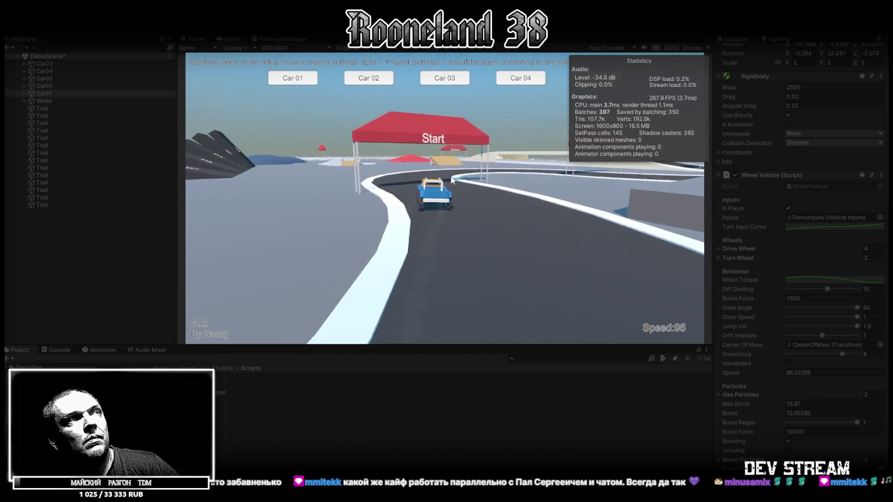
key("r")
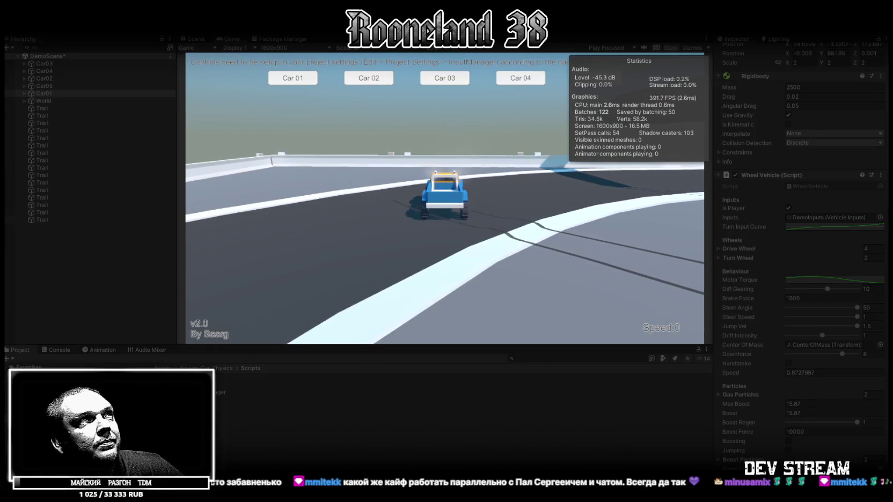
scroll(724, 274, "down", 2)
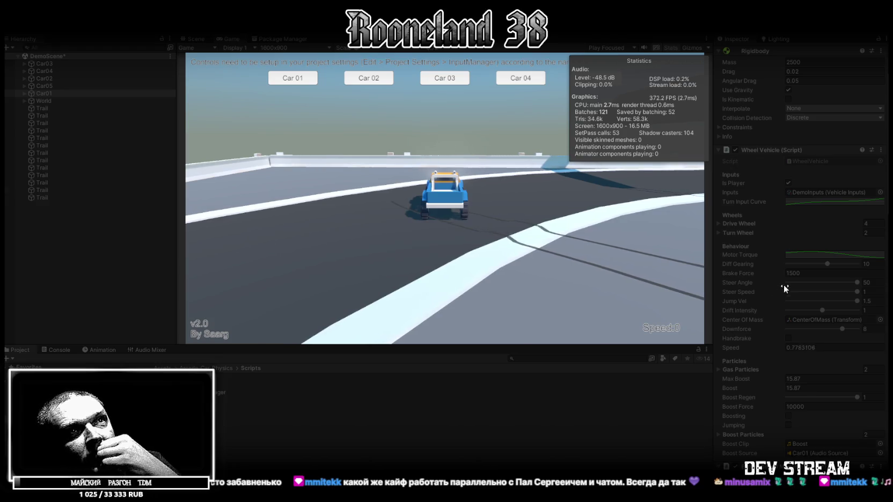
Drive Car01 with boost through the bends, then brake and reverse past the Start arch
scroll(783, 307, "down", 5)
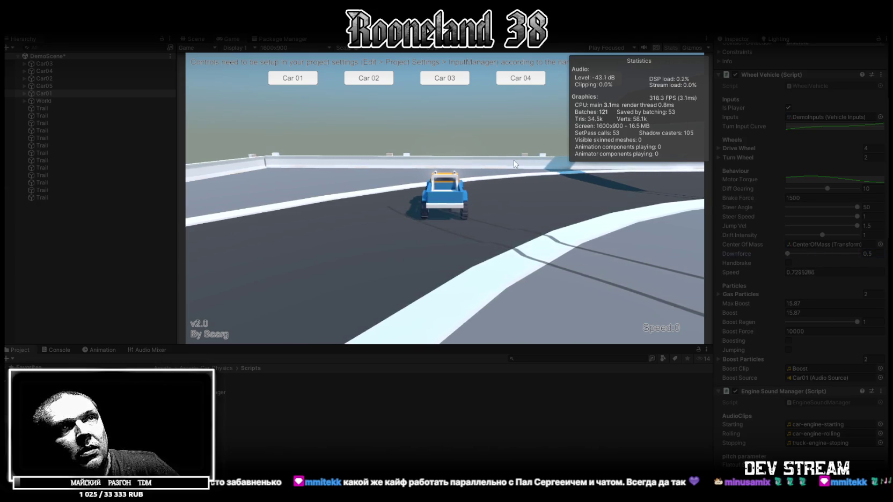
key("w")
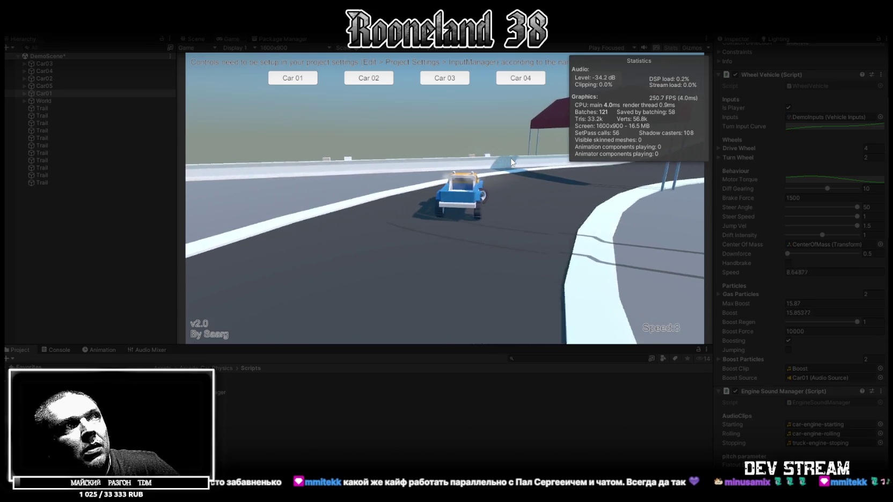
key("a")
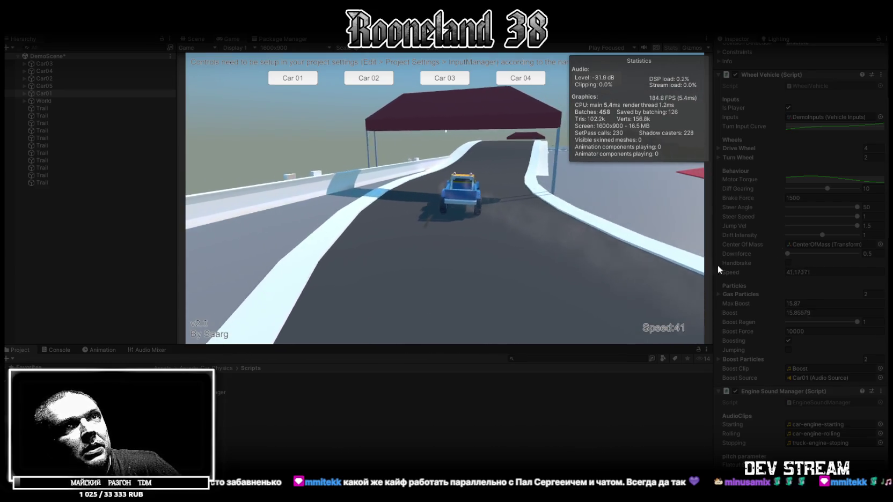
key("d")
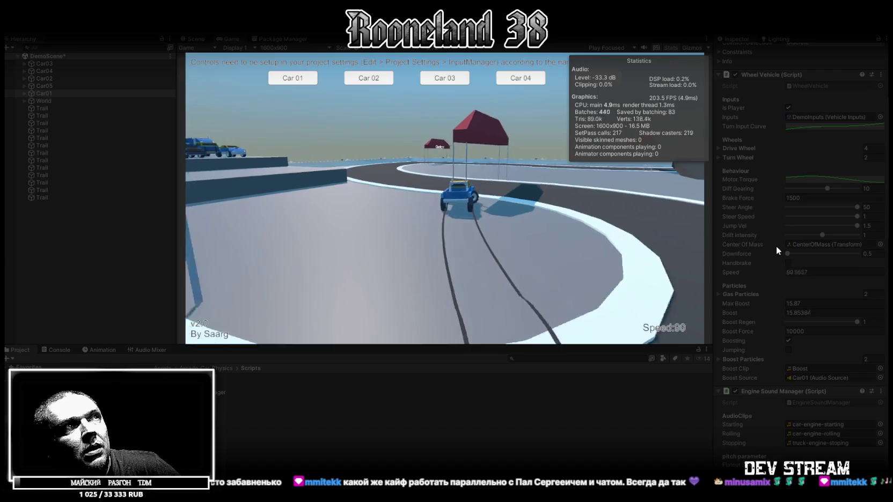
key("s")
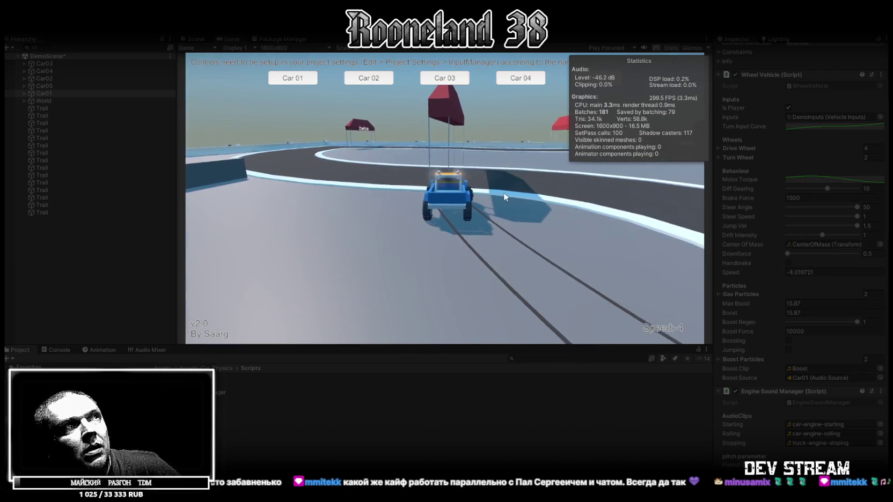
key("s")
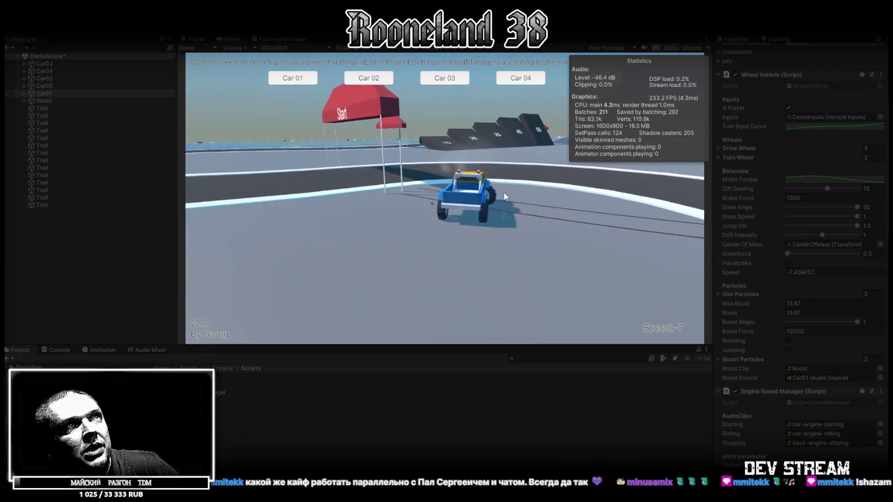
key("s")
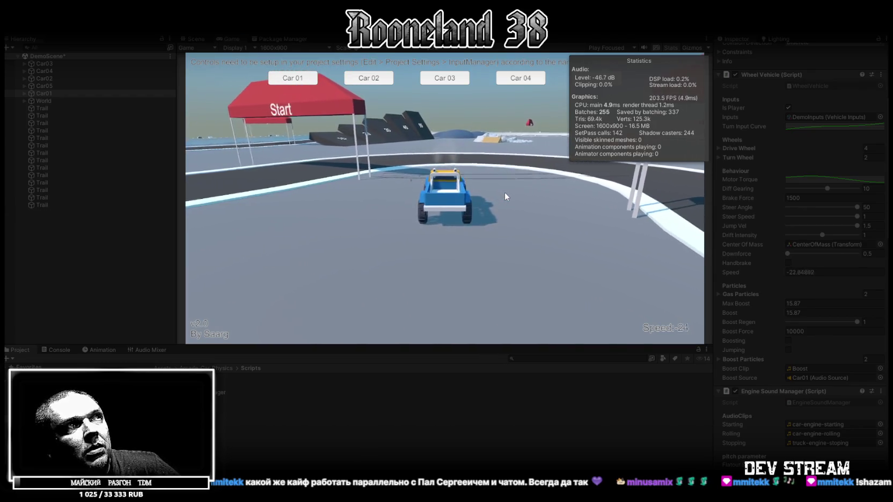
Accelerate Car01 over the jump ramp, skid to a stop, then boost forward again
key("w")
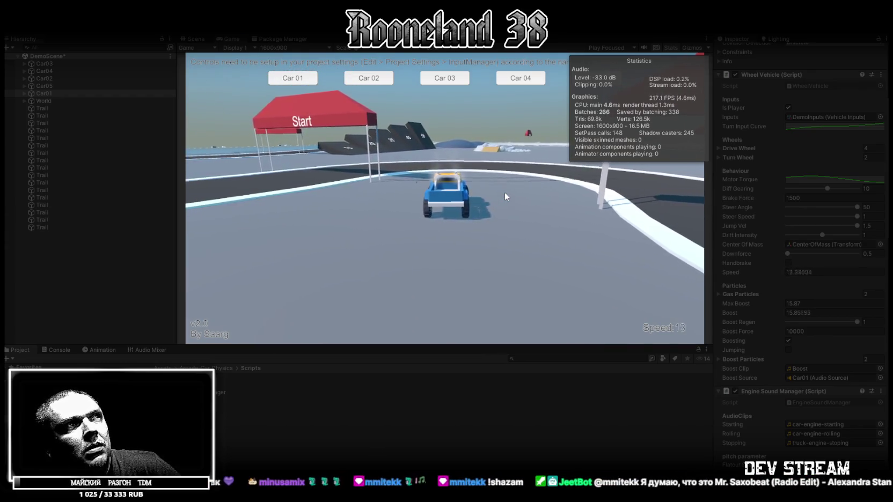
key("w")
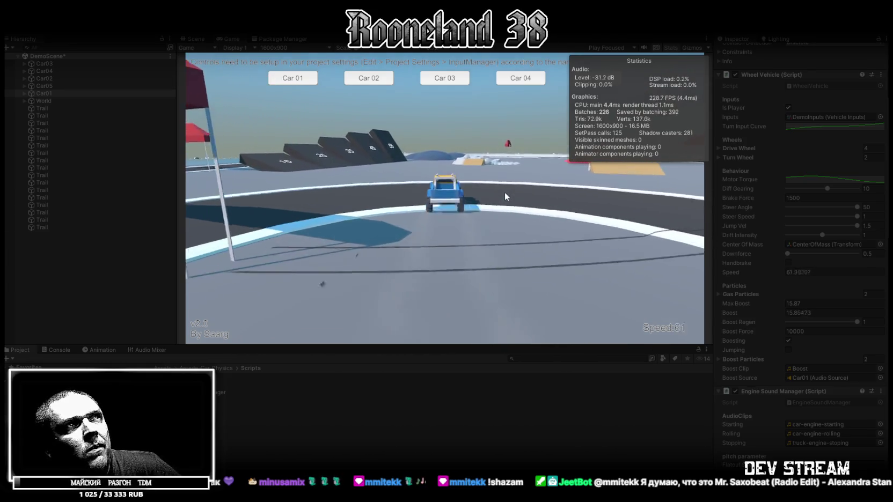
key("w")
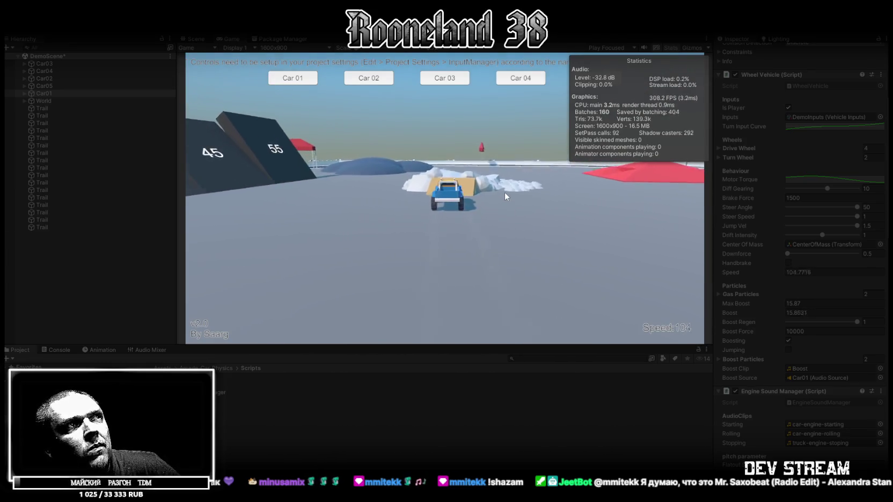
key("w")
key("s")
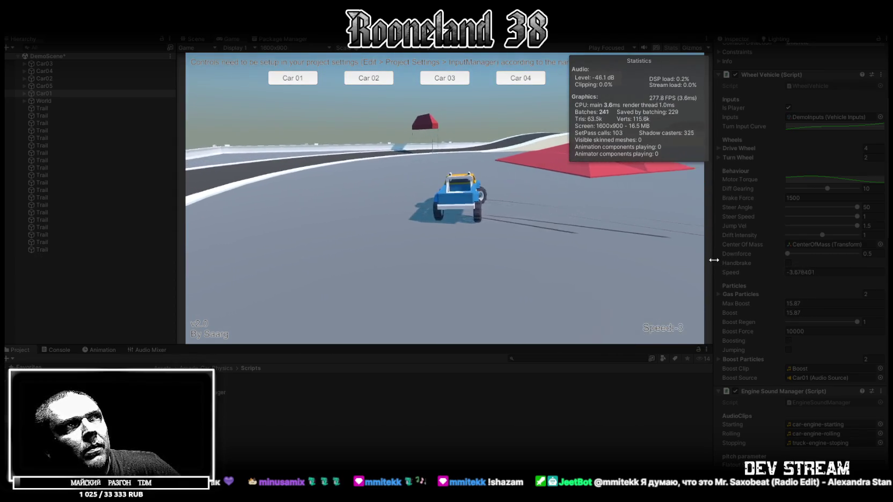
key("w")
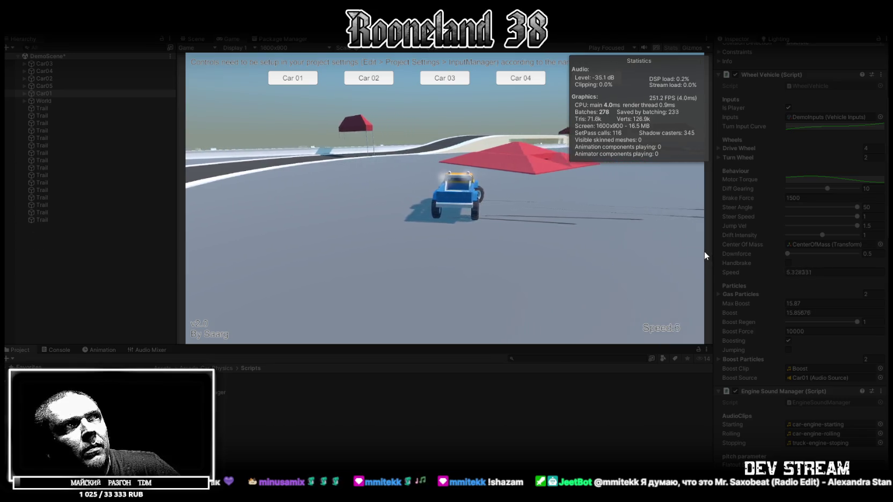
Raise Car01's Downforce to 10 and Drift Intensity from 1 to 2, then drive on
left_click_drag(819, 253, 858, 253)
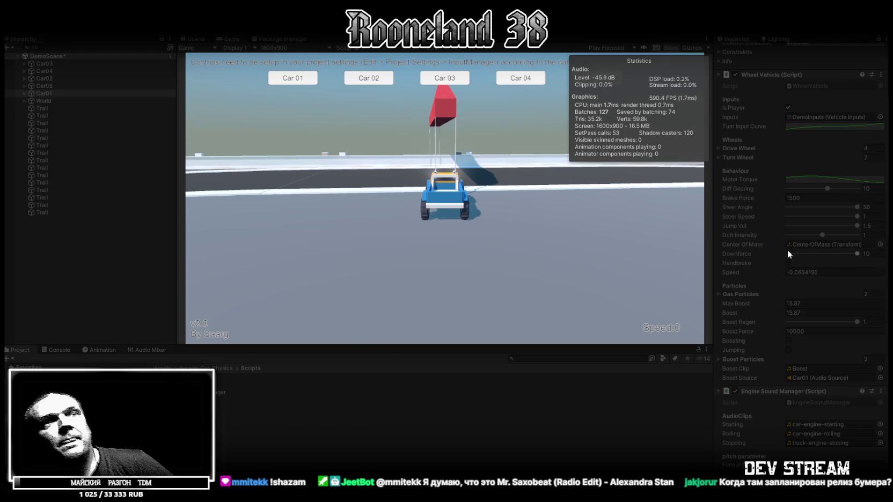
left_click_drag(833, 233, 862, 234)
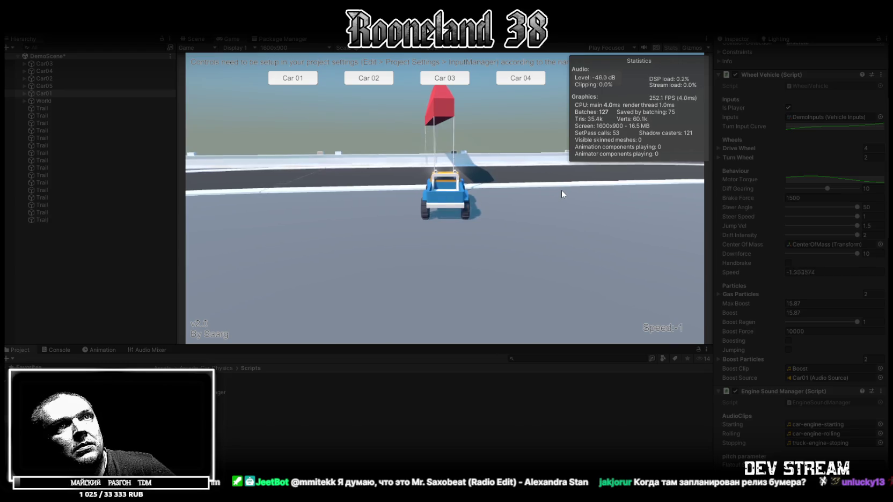
key("w")
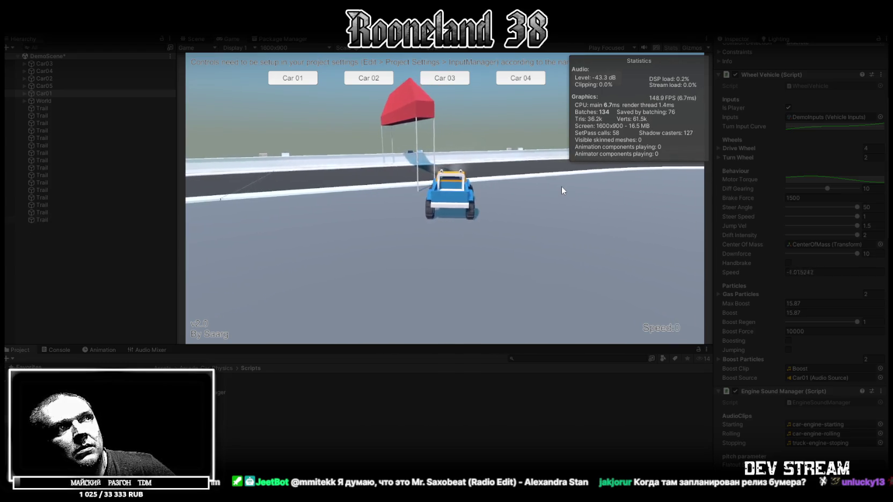
Drive up the track past the checkpoint, skid into a turn and steer off the wall
key("w")
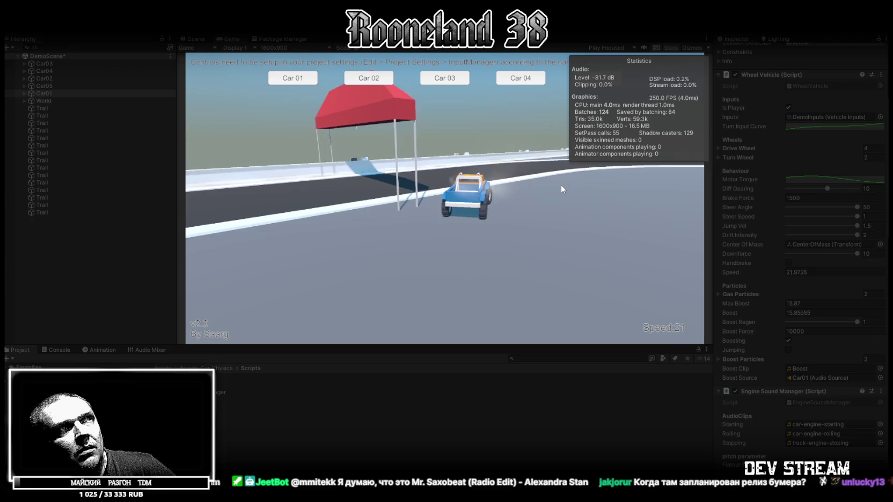
key("w")
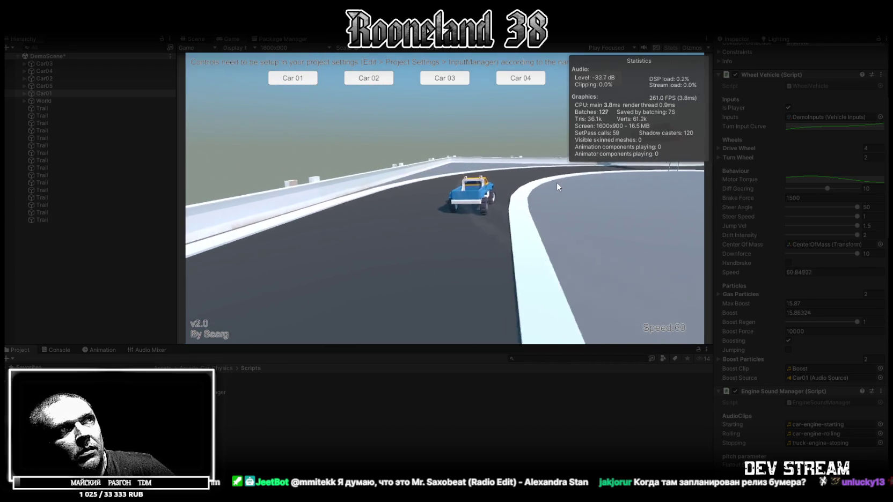
key("w")
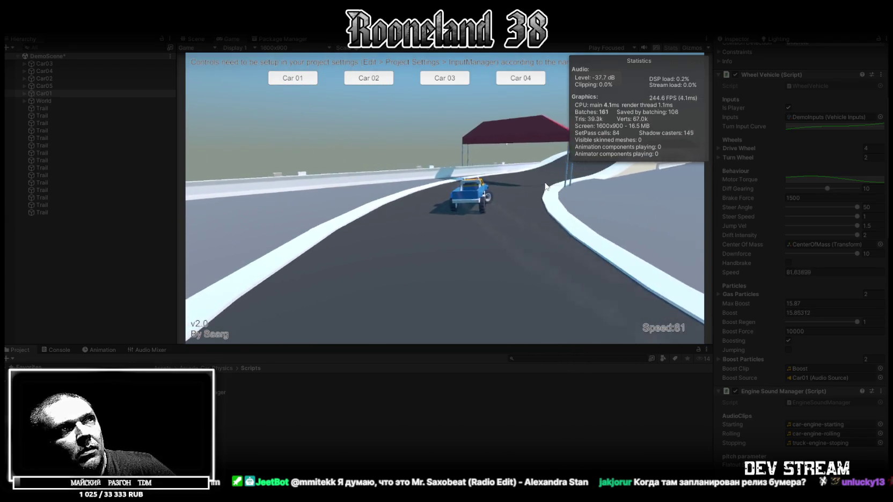
key("w")
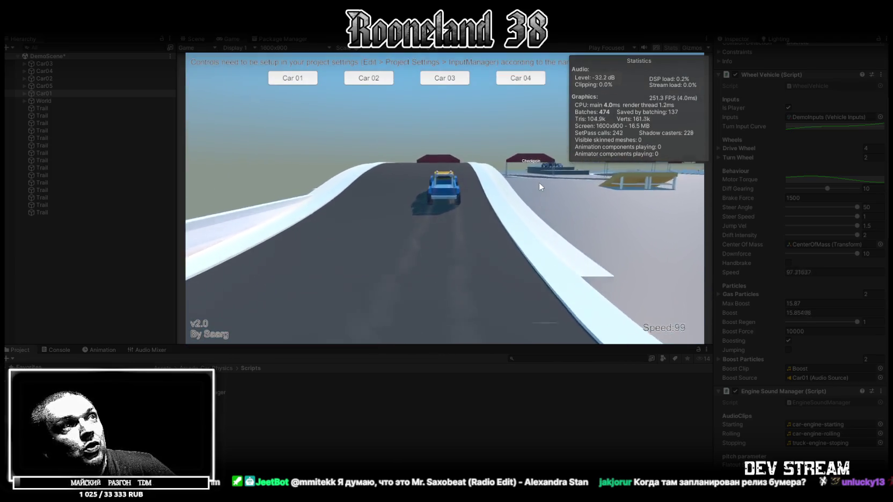
key("w")
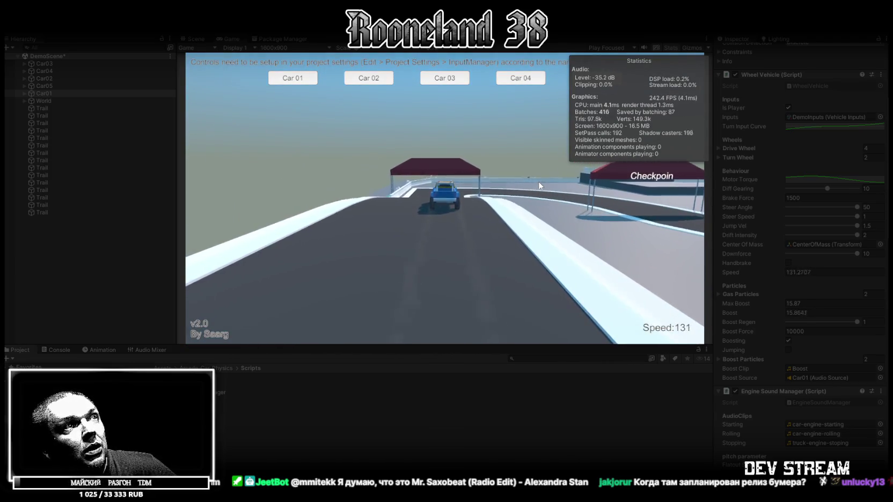
key("space")
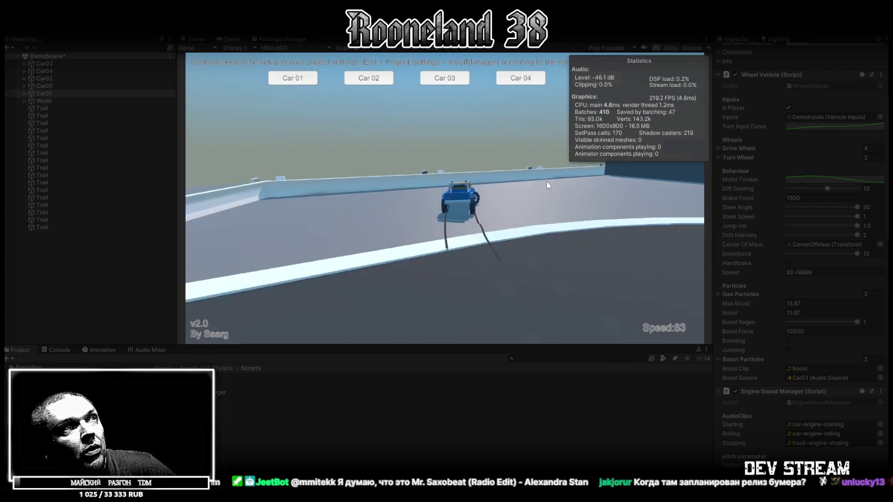
key("w")
key("d")
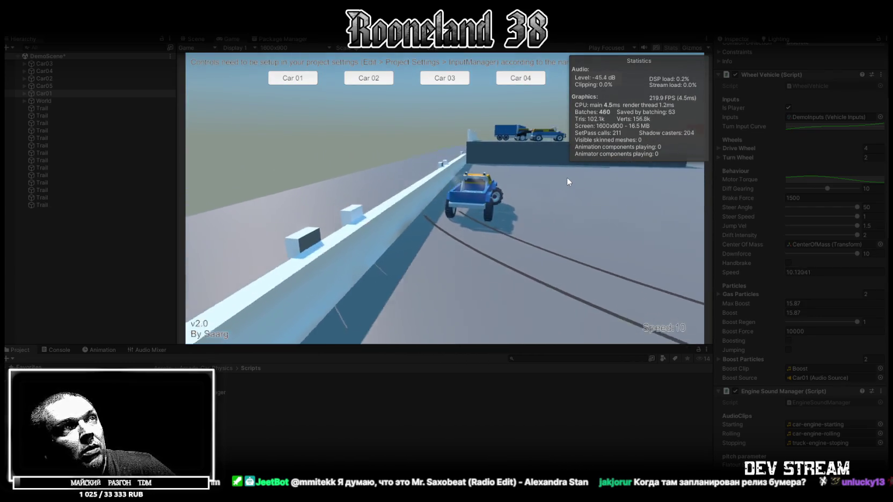
Boost along the track, curve past the tent and ramps, and turn through the Start arch
key("w")
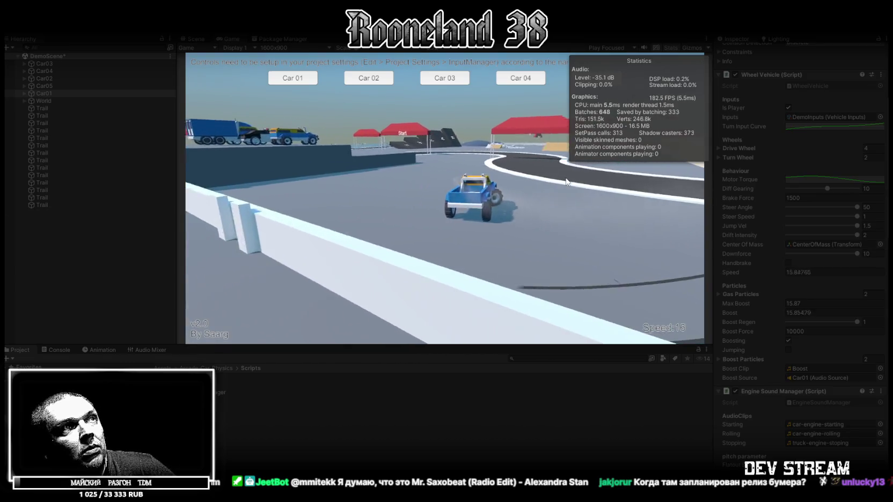
key("a")
key("d")
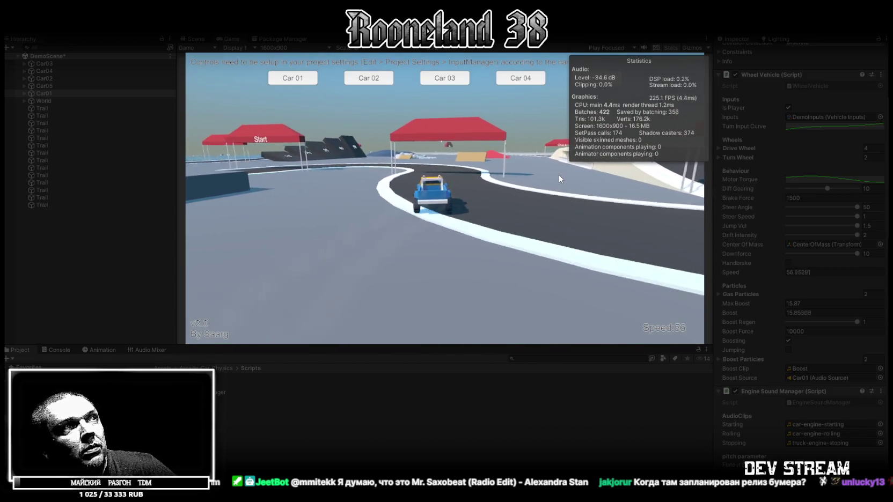
key("a")
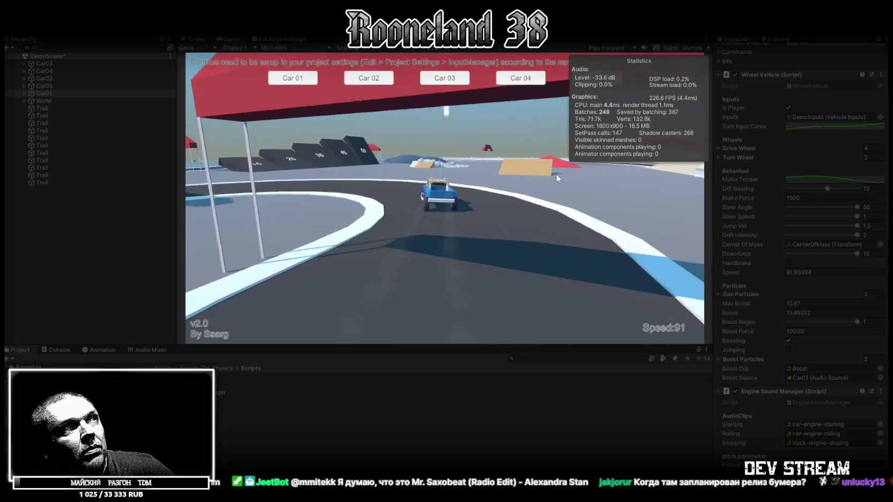
key("a")
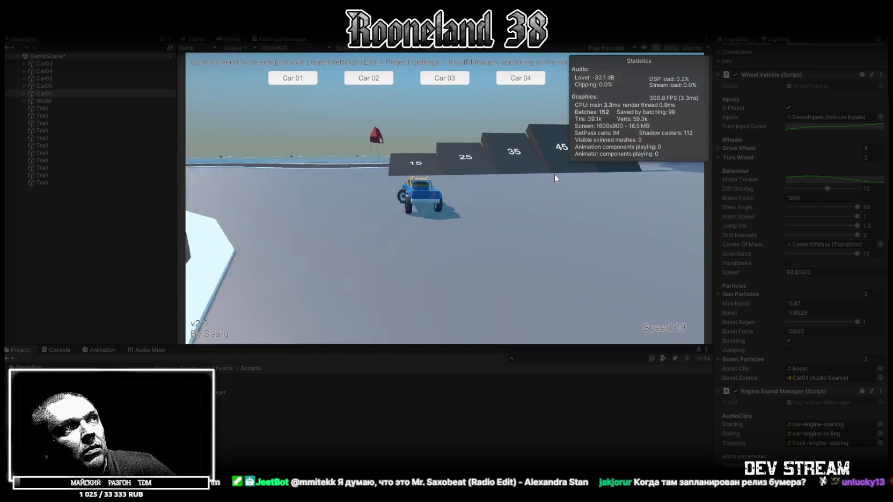
key("a")
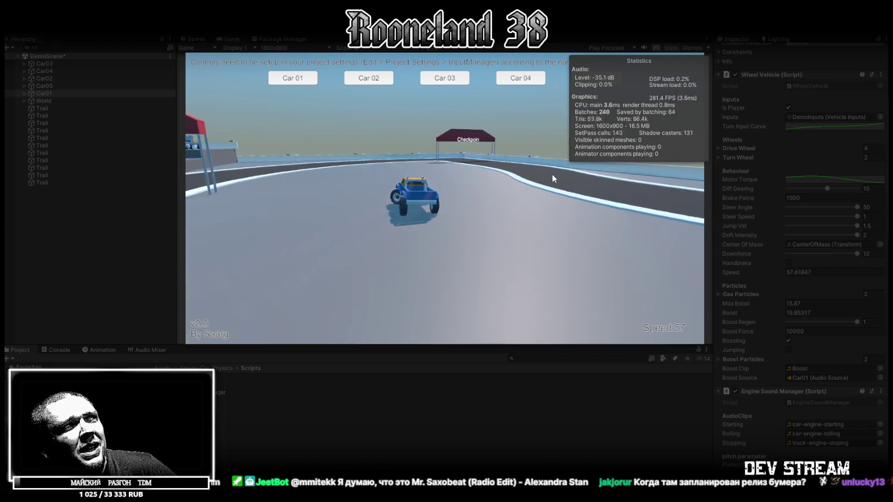
key("a")
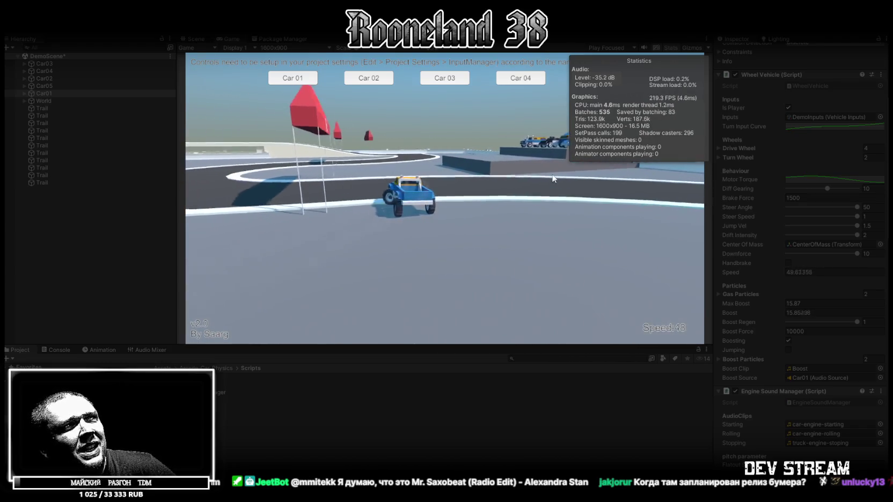
key("a")
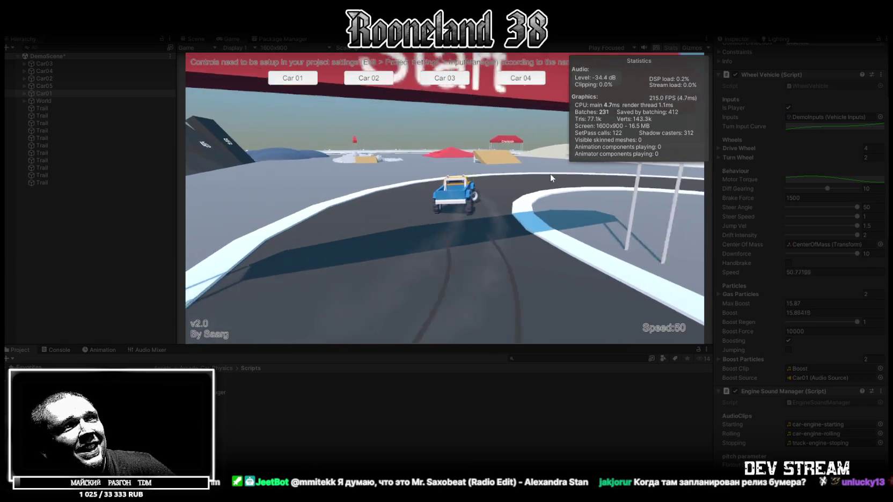
Boost through the Checkpoint arch to Speed 128, brake near the wall, and stop Play mode
key("w")
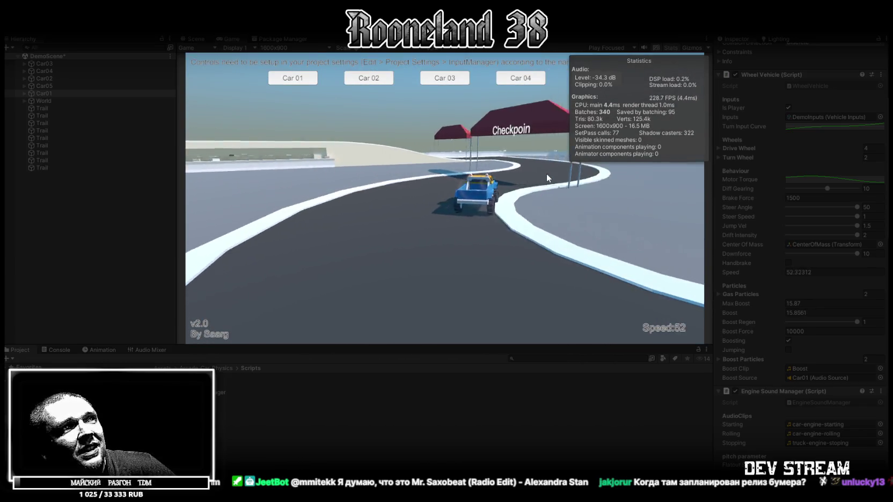
key("s")
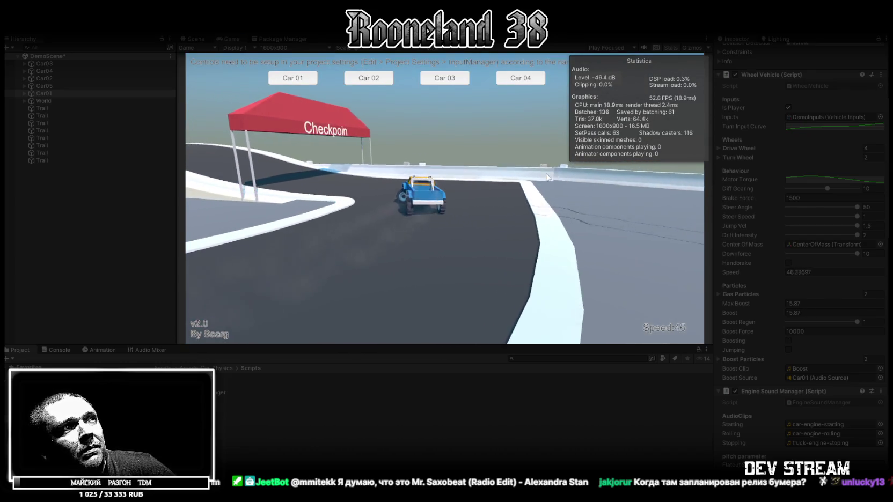
key("shift")
key("w")
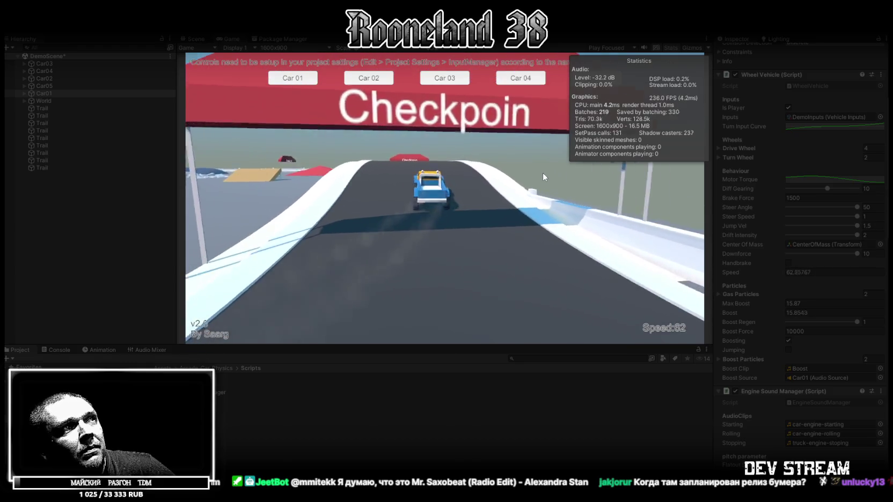
key("a")
key("w")
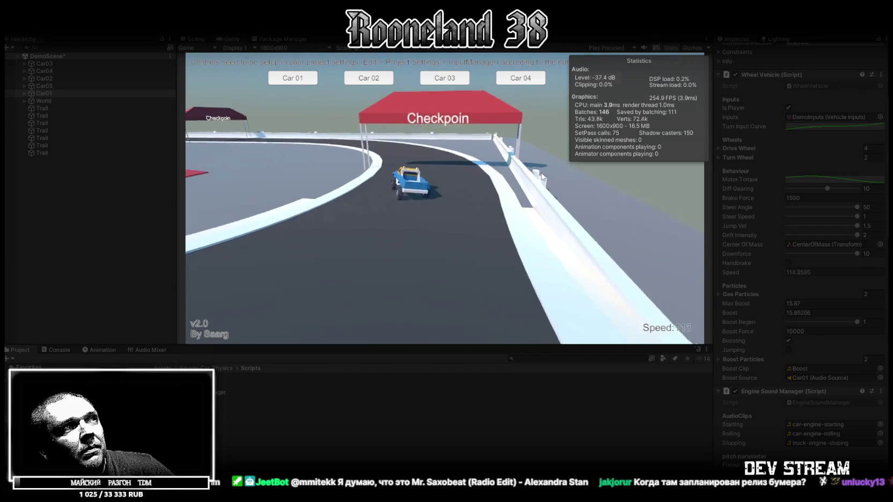
key("a")
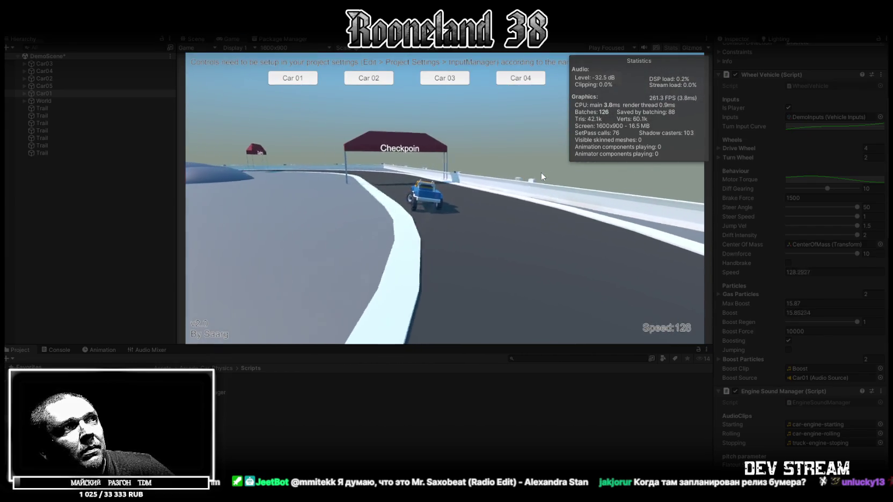
key("s")
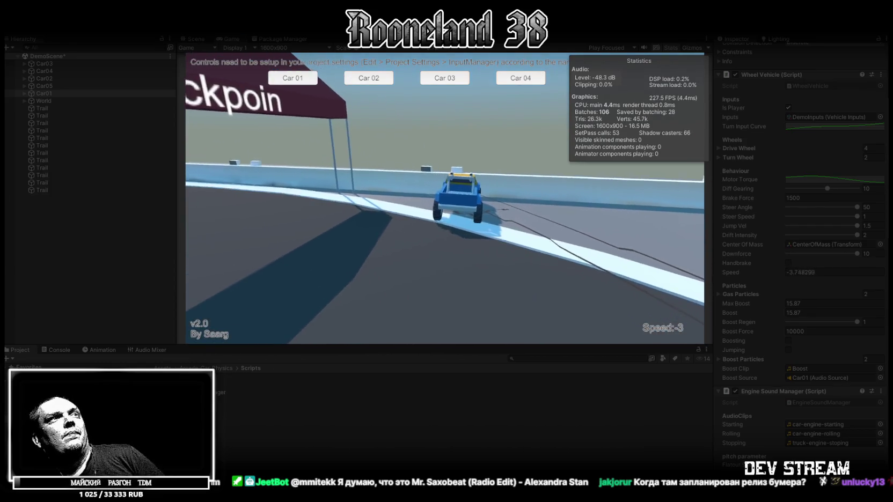
key("ctrl+p")
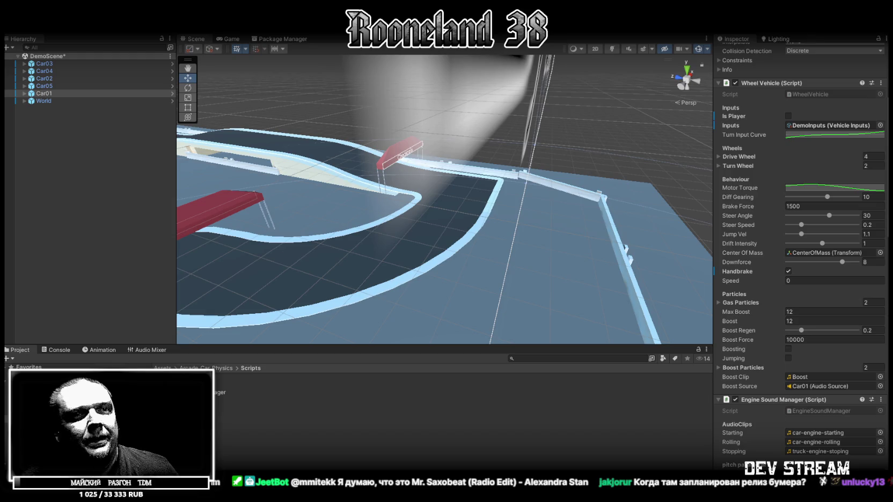
Orbit the Scene view camera to overlook the whole track
mouse_move(419, 202)
left_mouse_down()
mouse_move(371, 173)
mouse_move(349, 213)
mouse_move(435, 234)
mouse_move(489, 198)
left_mouse_up()
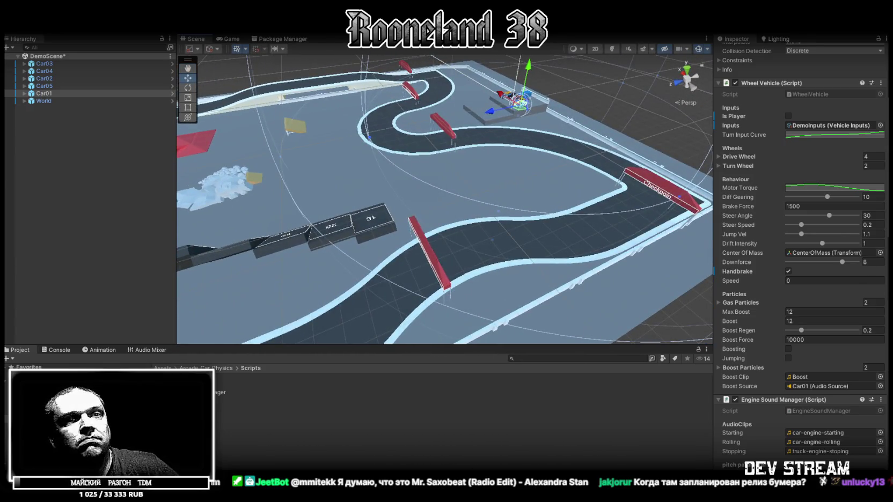
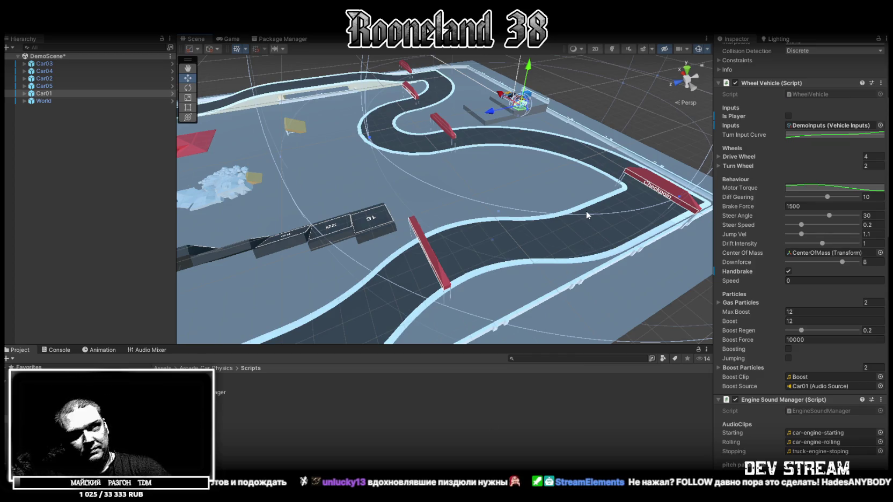
Orbit around the race track and select the World object to show the ground plane's settings
mouse_move(587, 213)
left_mouse_down("alt")
mouse_move(544, 230)
mouse_move(542, 212)
mouse_move(454, 212)
mouse_move(325, 174)
mouse_move(458, 190)
mouse_move(421, 182)
mouse_move(432, 191)
left_mouse_up("alt")
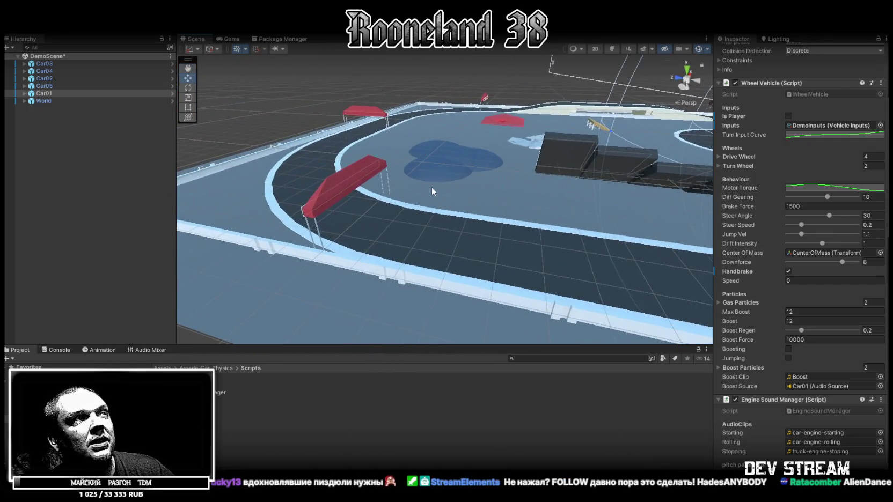
left_click(345, 181)
mouse_move(344, 194)
left_mouse_down()
mouse_move(263, 130)
mouse_move(225, 241)
mouse_move(600, 199)
mouse_move(625, 177)
mouse_move(590, 165)
mouse_move(654, 198)
mouse_move(435, 257)
left_mouse_up()
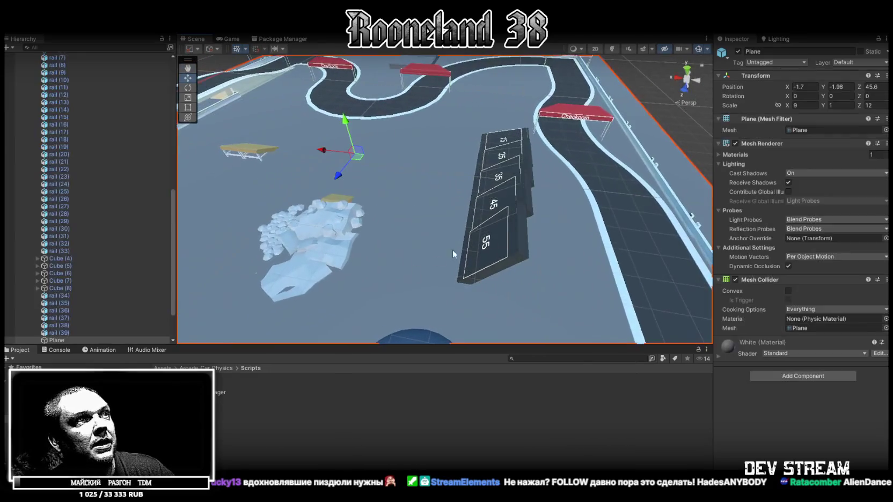
Select the 55 block on the ramp, frame it with F, and orbit around it
left_click(500, 237)
mouse_move(542, 198)
left_mouse_down()
mouse_move(478, 225)
mouse_move(587, 220)
mouse_move(559, 197)
left_mouse_up()
left_click(557, 196)
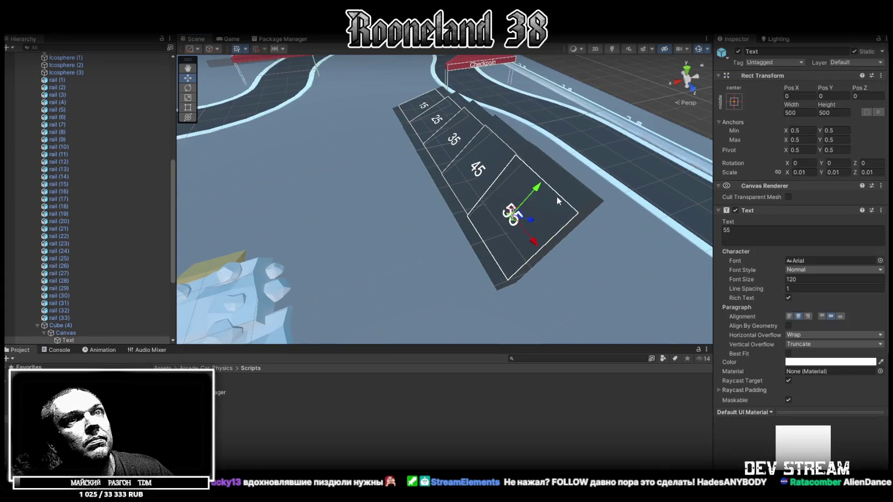
left_click(574, 189)
left_click(572, 190)
key("f")
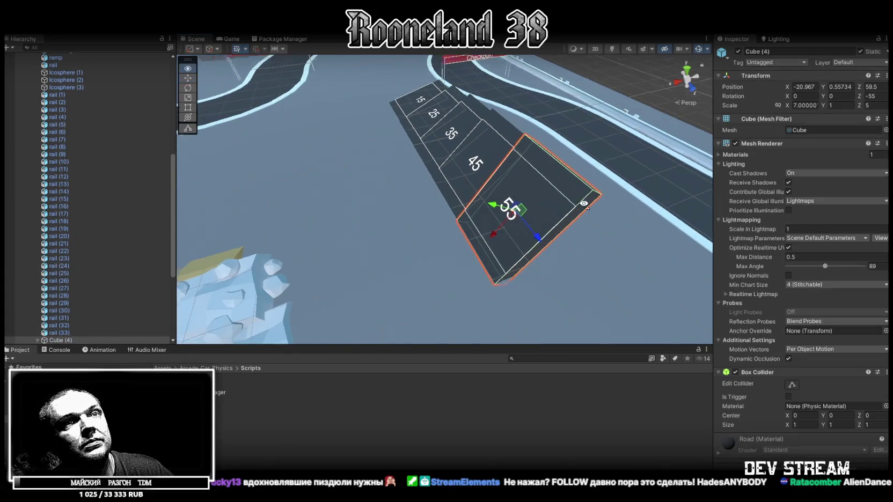
left_click_drag(536, 226, 488, 202)
Select the ground plane and zoom out to view the whole track layout from above
left_click(515, 180)
scroll(515, 179, "down", 6)
mouse_move(462, 161)
left_mouse_down()
mouse_move(418, 139)
mouse_move(409, 158)
left_mouse_up()
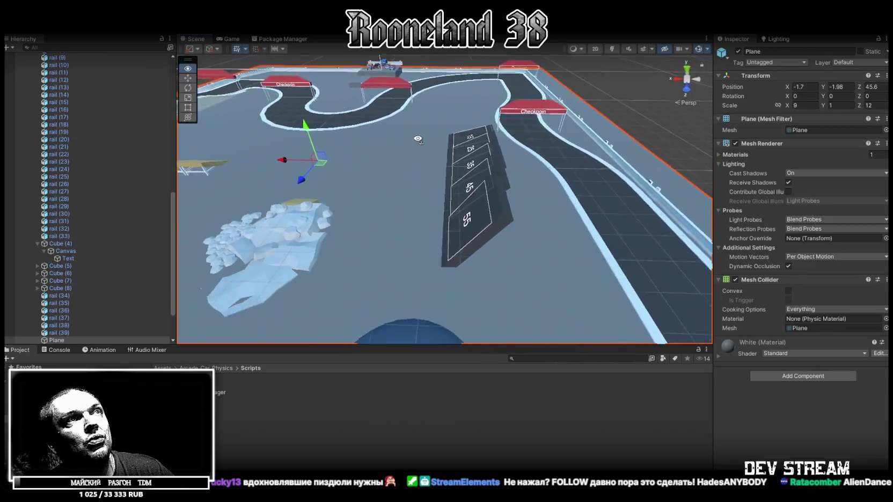
scroll(418, 139, "down", 5)
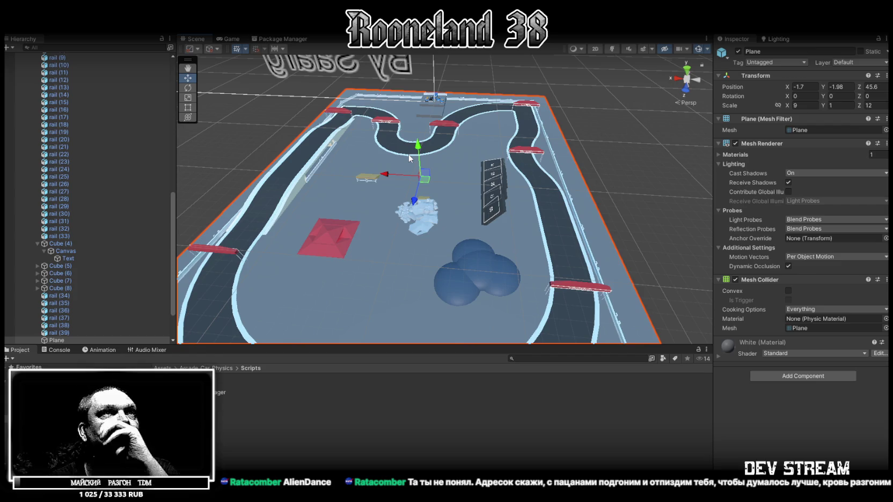
left_click(547, 226)
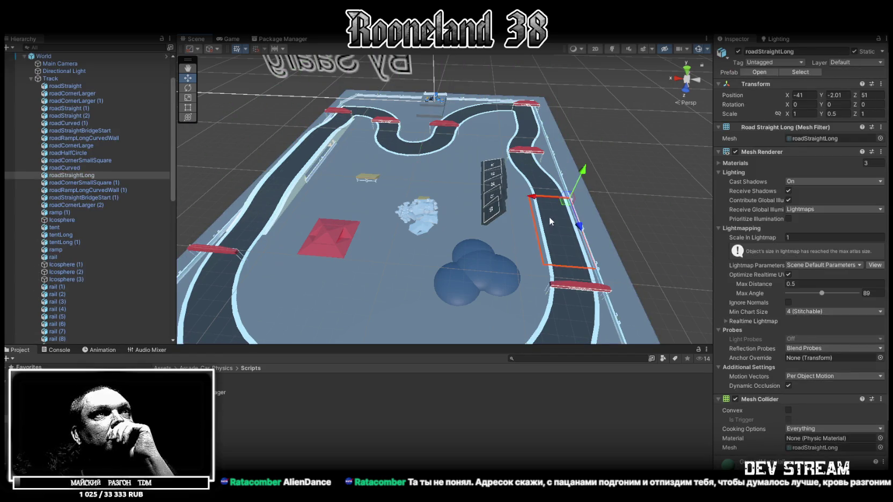
Orbit close to roadStraightLong, then frame the whole World track with its boundary walls
mouse_move(416, 167)
left_mouse_down()
mouse_move(512, 194)
mouse_move(504, 139)
mouse_move(428, 103)
mouse_move(425, 185)
left_mouse_up()
left_click(412, 196)
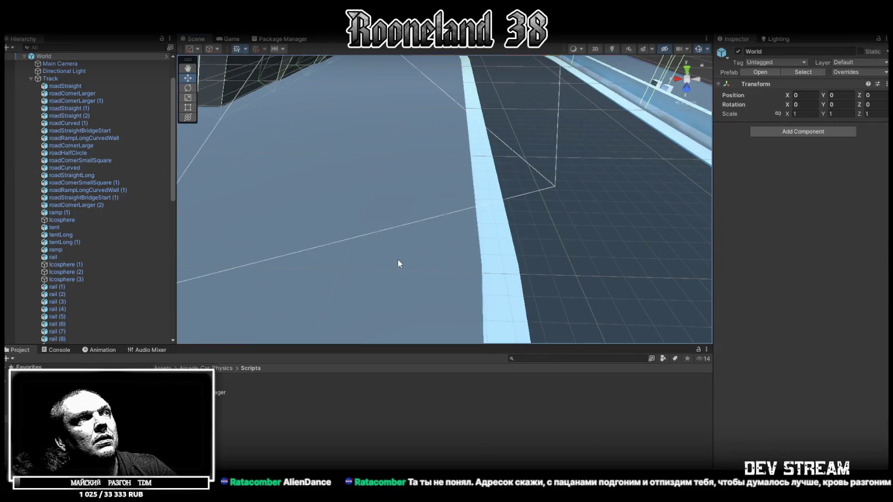
key("f")
mouse_move(365, 188)
left_mouse_down("alt")
mouse_move(349, 173)
mouse_move(252, 220)
left_mouse_up("alt")
scroll(87, 159, "up", 3)
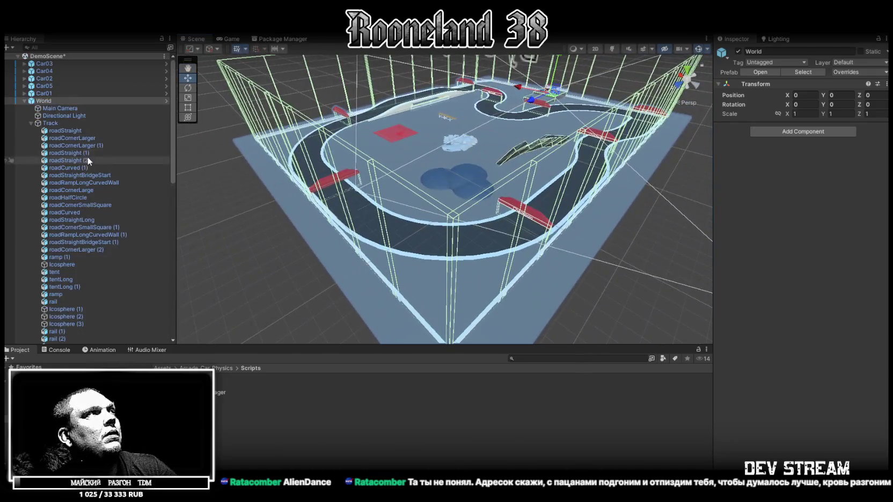
left_click(59, 109)
Check the transforms of roadStraight, roadCurved (1), roadStraightLong, tentLong and tentLong (1)
left_click(60, 115)
left_click(60, 132)
left_click(68, 168)
left_click(72, 218)
scroll(71, 217, "down", 3)
left_click(63, 196)
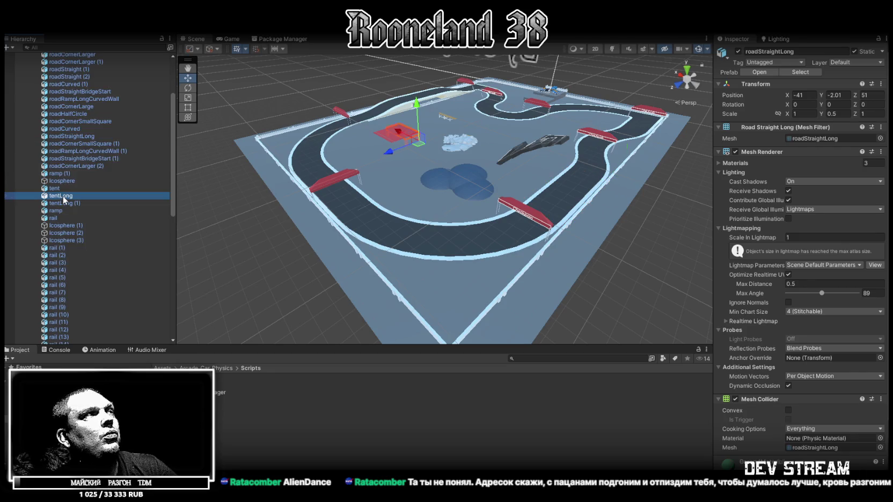
left_click(64, 204)
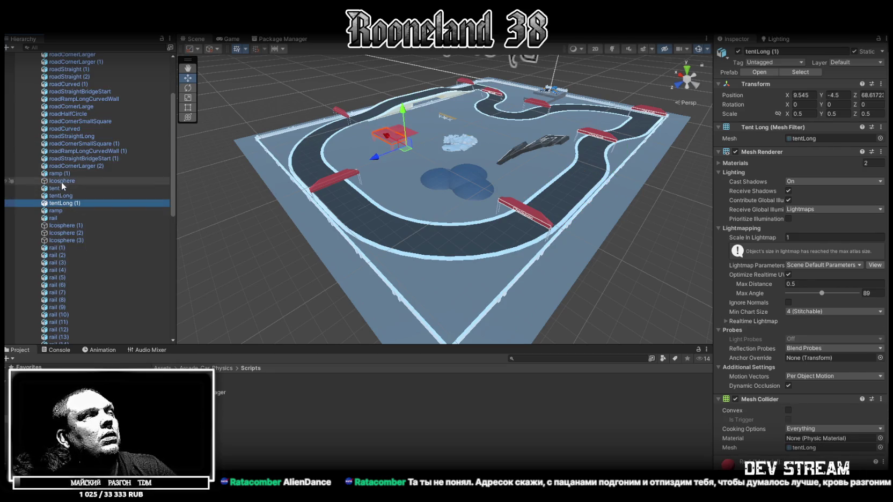
Check the colliders of rail (2), rail (6), rail (20) and Cube (7), then collapse Track
left_click(63, 256)
left_click(59, 285)
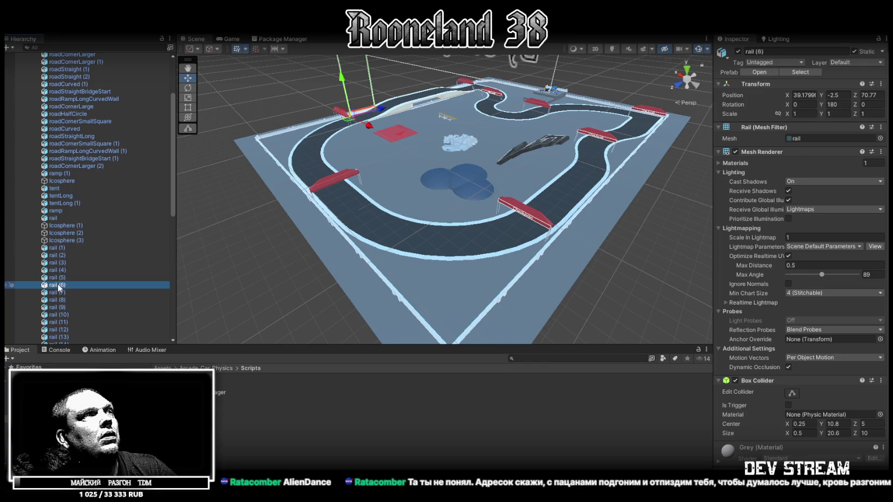
scroll(103, 258, "down", 5)
left_click(67, 250)
scroll(80, 247, "down", 5)
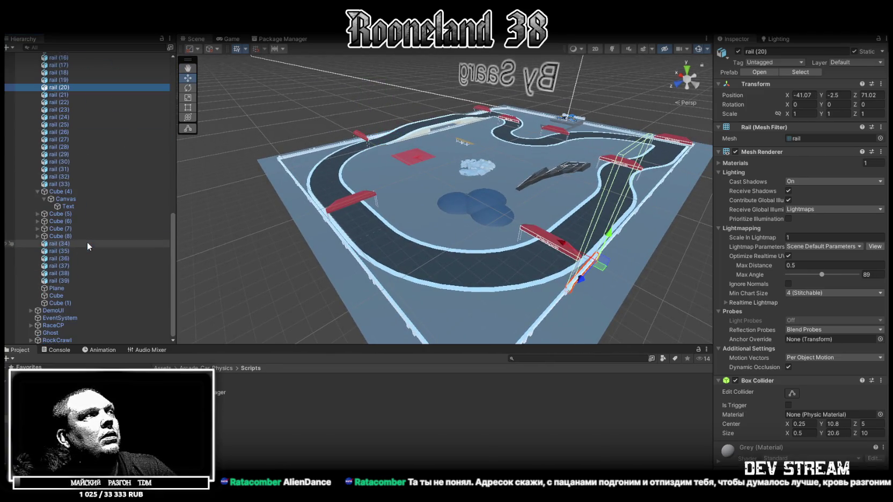
left_click(66, 228)
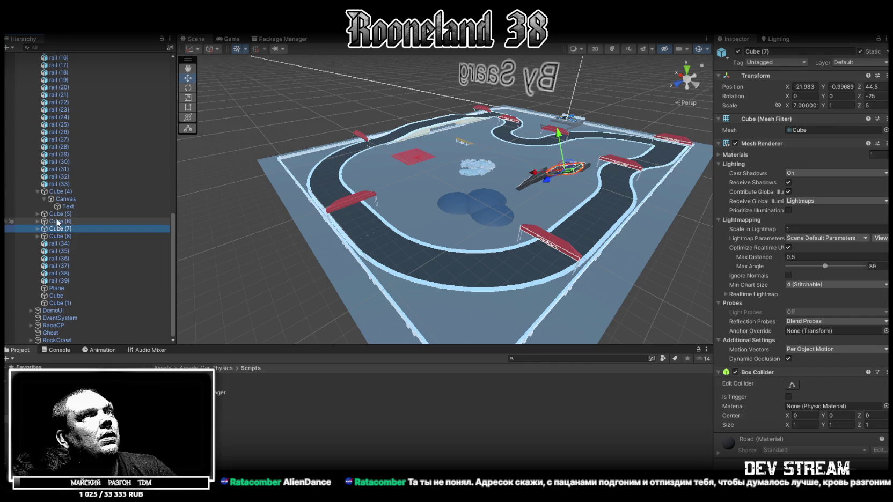
scroll(58, 221, "up", 10)
scroll(58, 221, "up", 5)
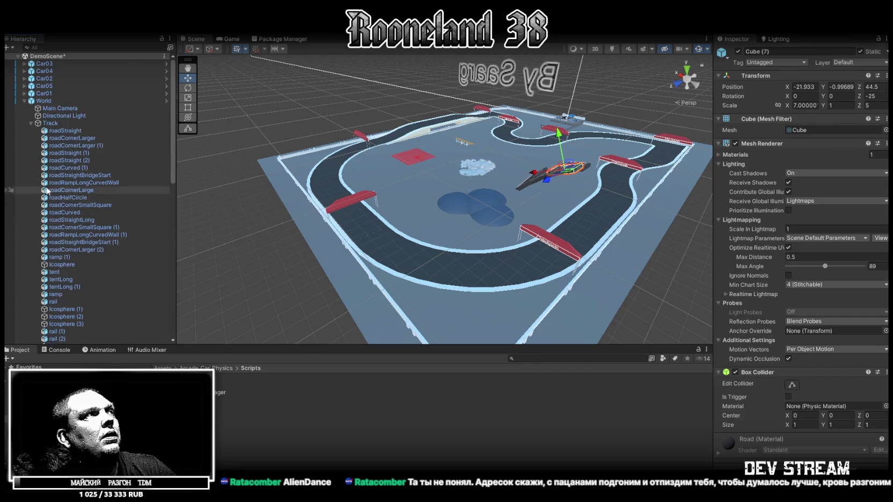
left_click(31, 123)
left_click(41, 101)
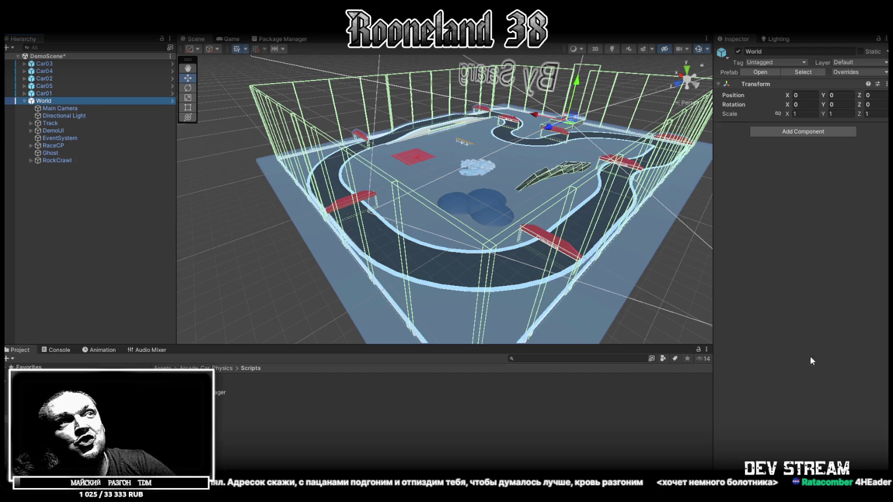
Orbit to a lower, closer view of the track with the World's collider walls shown
mouse_move(430, 179)
left_mouse_down()
mouse_move(488, 159)
mouse_move(535, 120)
mouse_move(475, 212)
mouse_move(467, 192)
left_mouse_up()
Select the checkpoint tent and inspect Checkpoint (5)'s settings
left_click(467, 190)
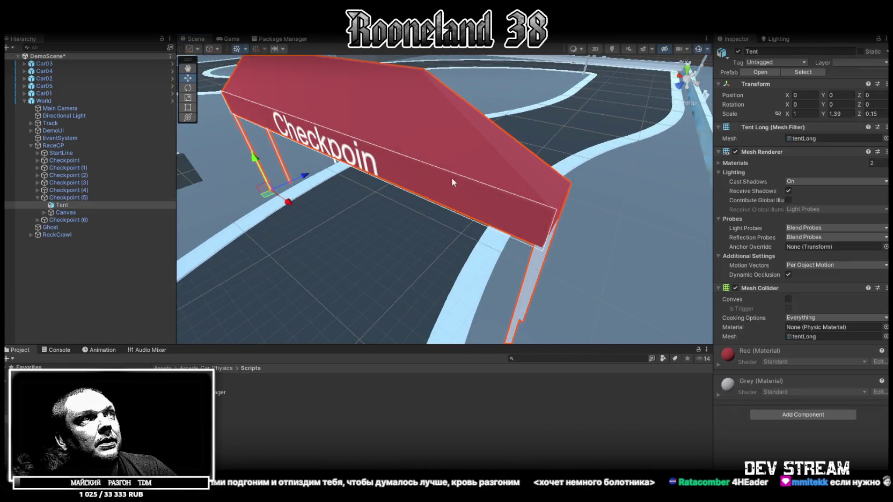
left_click_drag(423, 220, 511, 178)
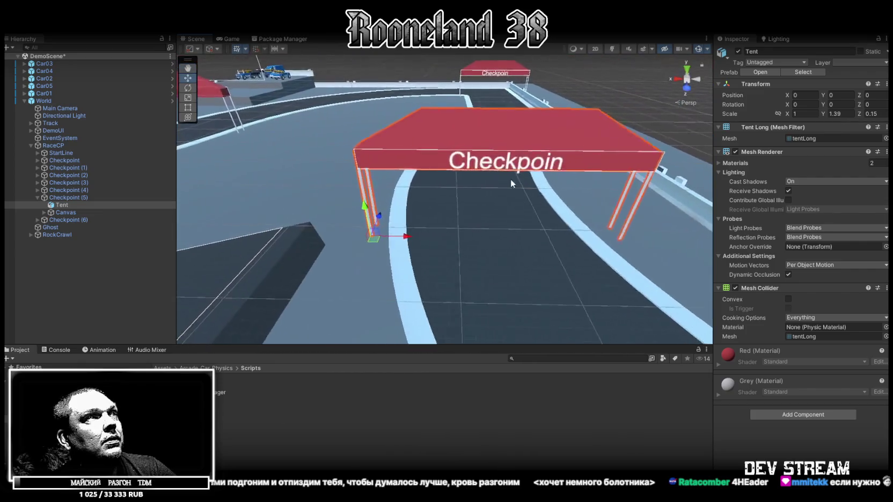
left_click(65, 197)
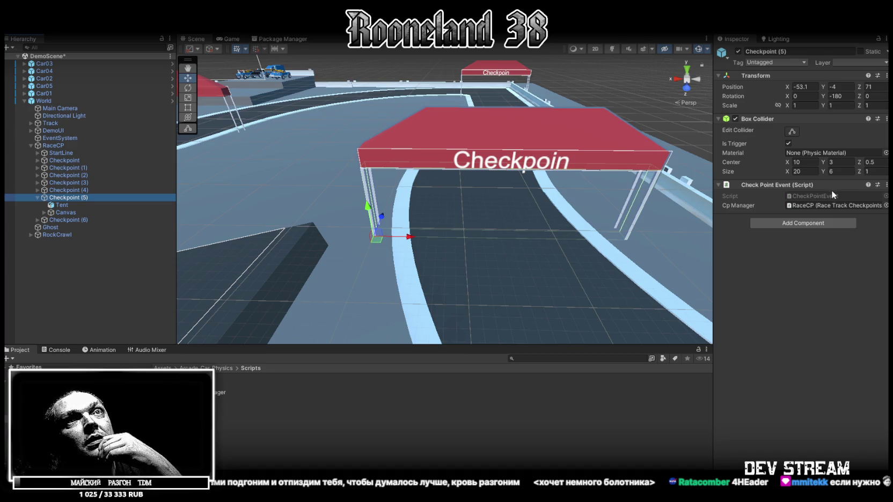
Follow Checkpoint (5)'s Cp Manager reference to show RaceCP's Race Track Checkpoints Manager
mouse_move(537, 188)
left_mouse_down()
mouse_move(230, 51)
mouse_move(287, 102)
mouse_move(767, 197)
left_mouse_up()
left_click(822, 204)
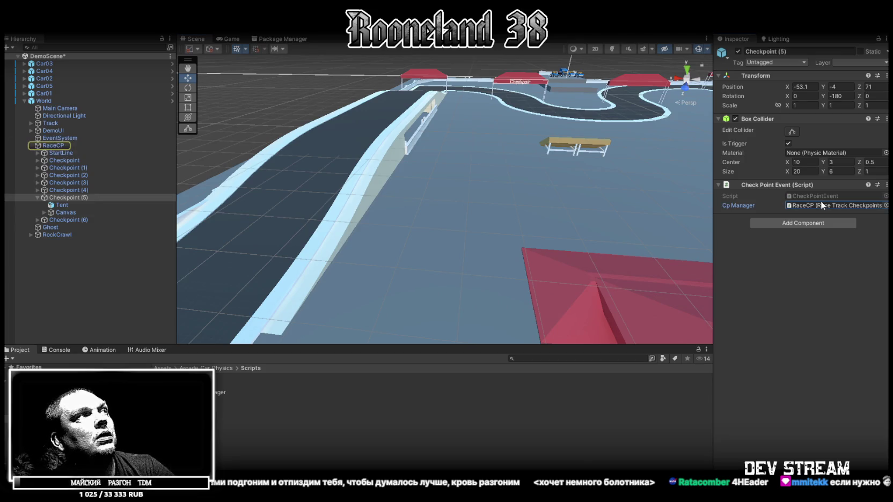
left_click(65, 145)
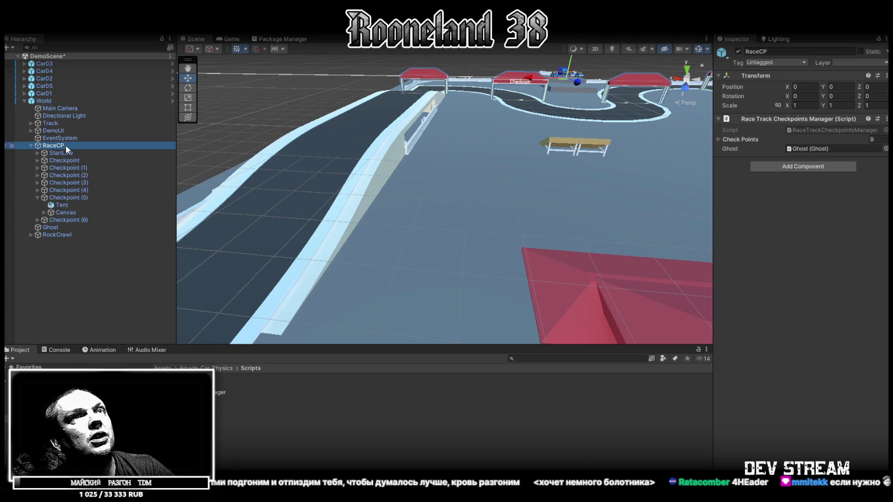
Ping the manager's Ghost object and orbit the view toward the rocks beside the yellow ramp
left_click(811, 149)
mouse_move(526, 211)
left_mouse_down()
mouse_move(572, 192)
mouse_move(499, 200)
mouse_move(600, 184)
left_mouse_up()
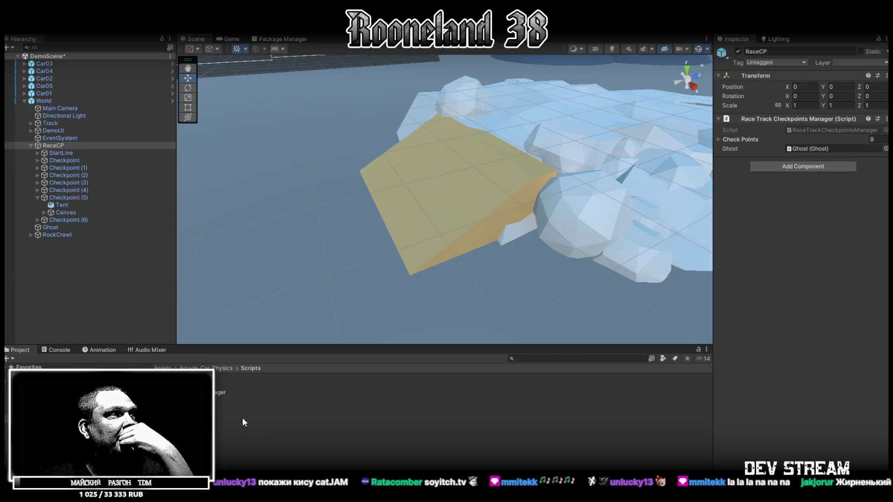
left_click(224, 392)
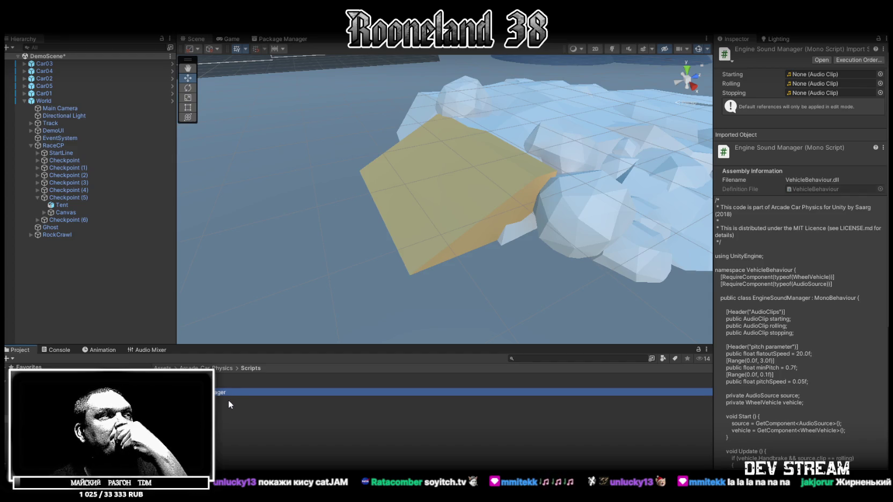
Inspect the VehicleBehaviour assembly definition, then return to the Arcade Car Physics folder
left_click(212, 414)
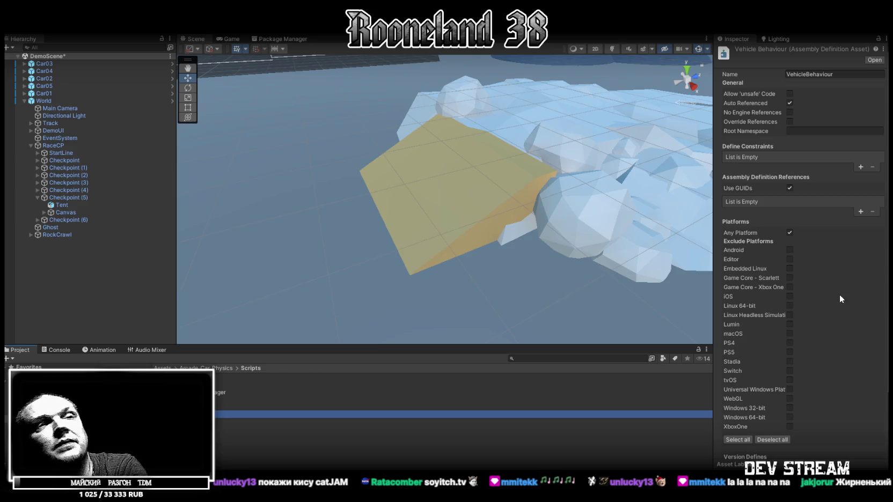
scroll(829, 273, "down", 3)
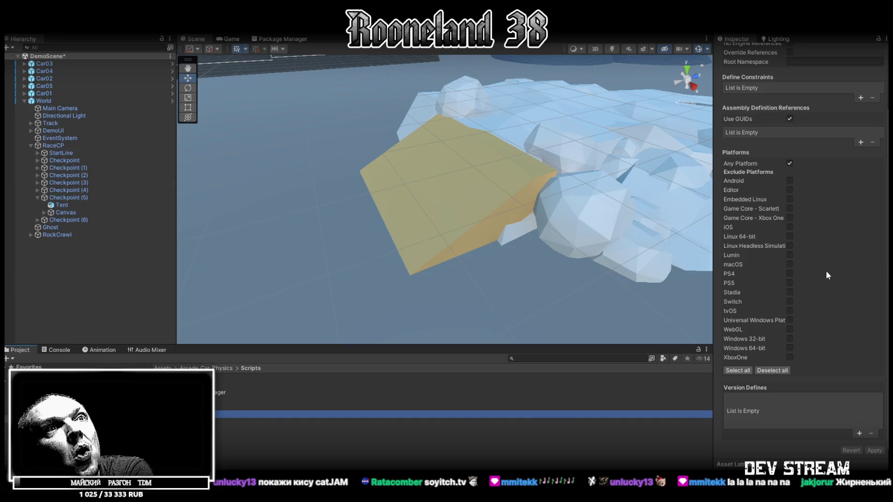
scroll(826, 271, "up", 3)
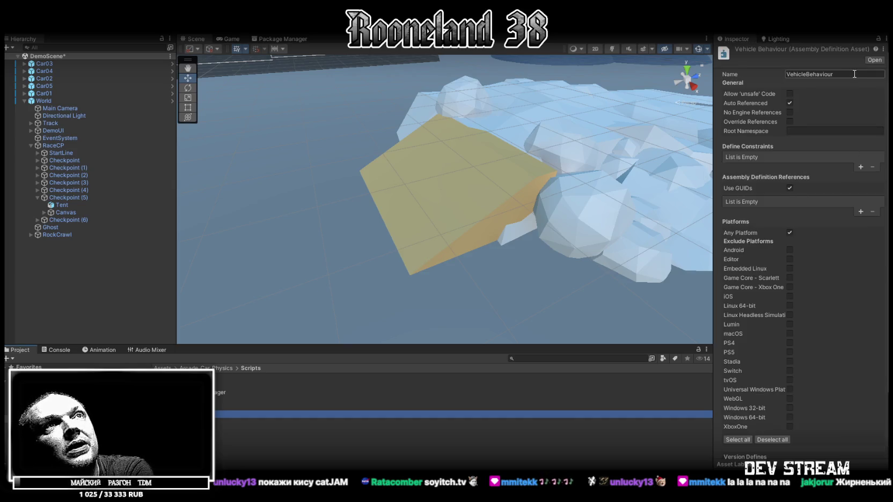
key("Return")
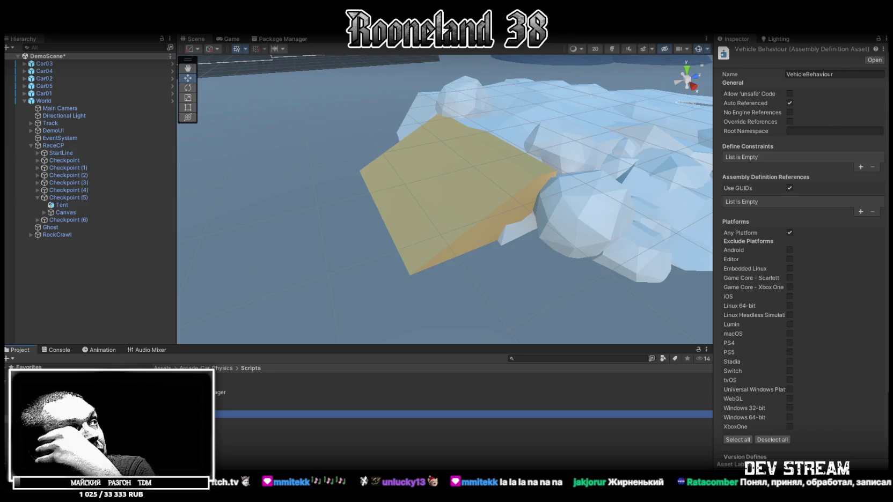
key("BackSpace")
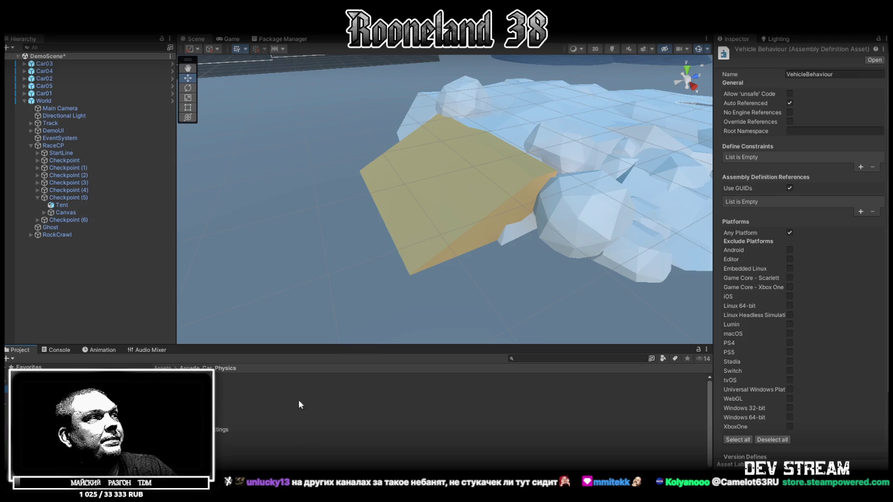
scroll(445, 199, "up", 2)
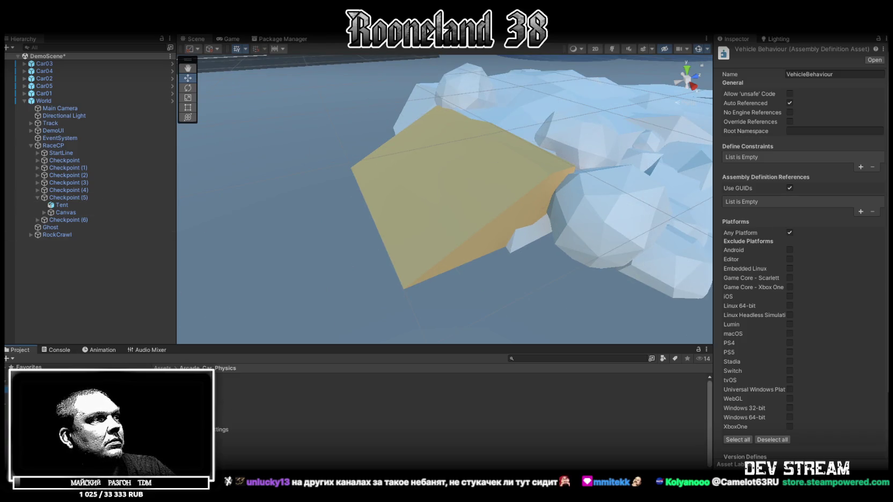
Ping Car01's script, browse Wheel Vehicle, Ghost and Suspension, and open Suspension.cs in Visual Studio
left_click(41, 94)
left_click(25, 101)
left_click(831, 238)
left_click(188, 430)
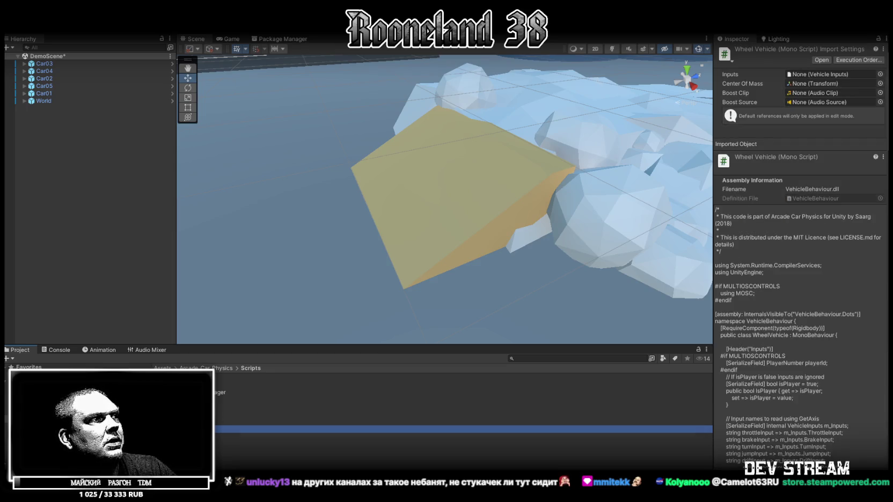
left_click(269, 399)
left_click(269, 407)
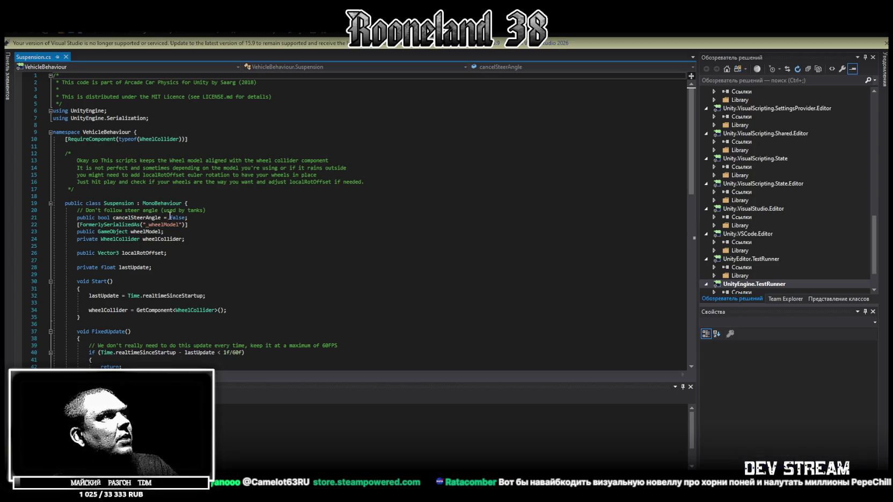
double_click(118, 203)
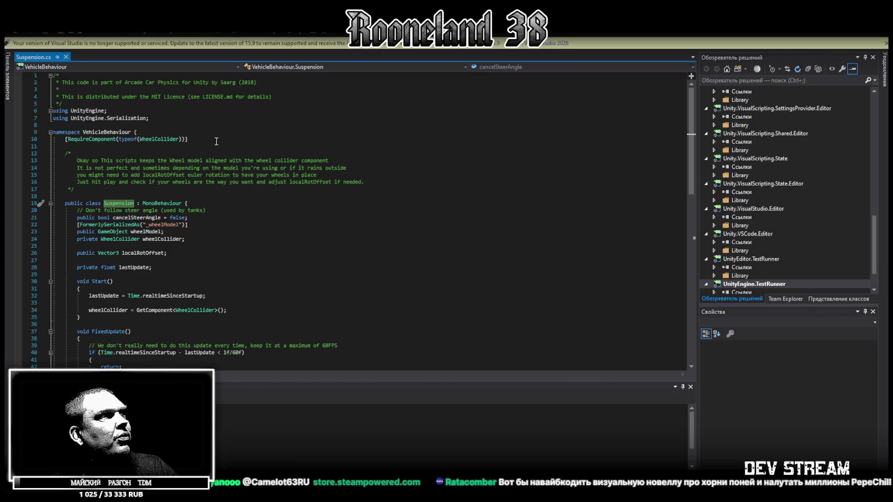
Select all code in Suspension.cs and switch back to the Unity editor
key("ctrl+a")
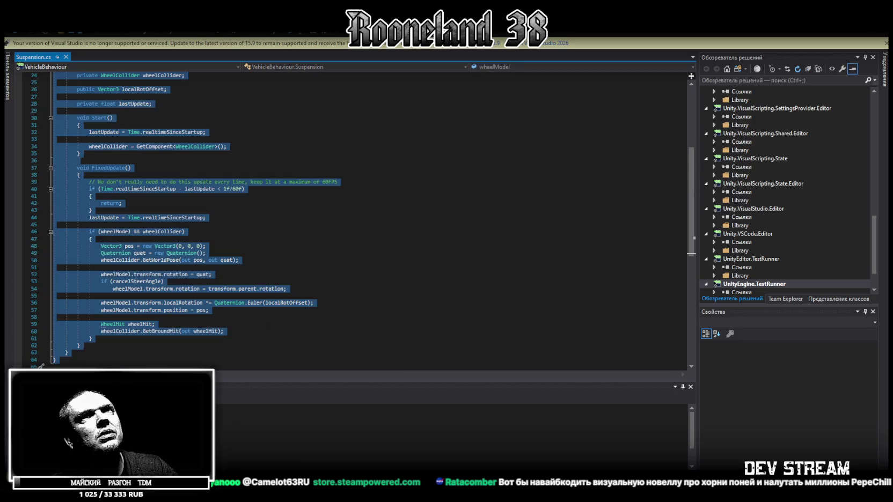
key("alt+Tab")
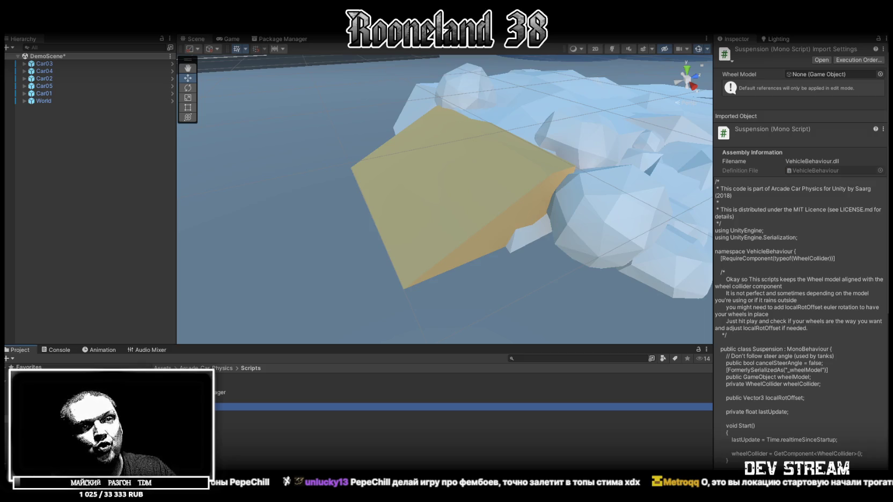
key("alt+Tab")
scroll(222, 203, "down", 3)
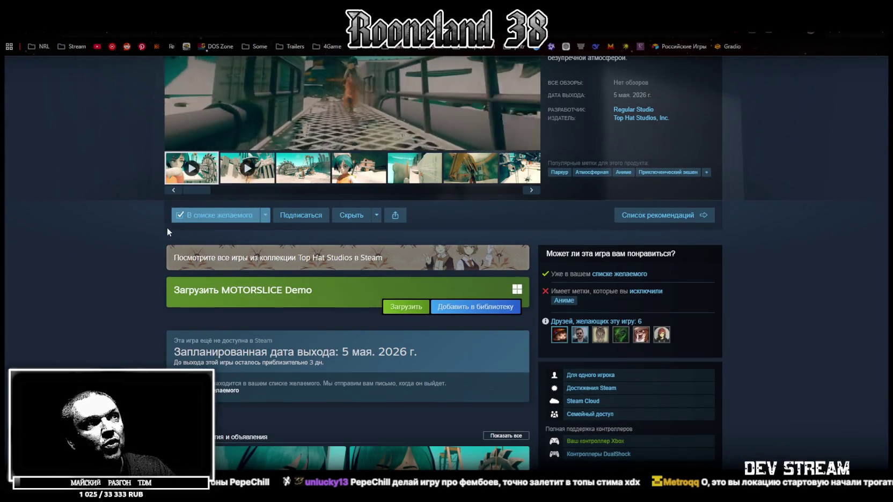
scroll(283, 319, "up", 5)
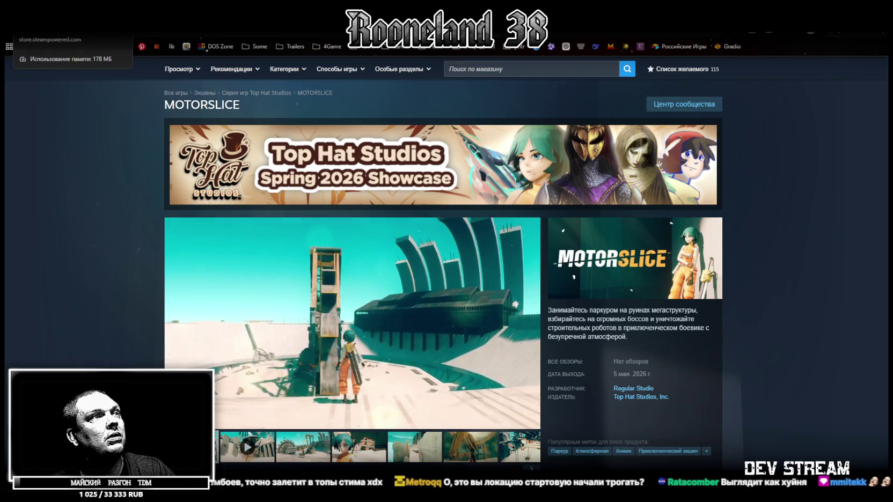
scroll(407, 335, "down", 4)
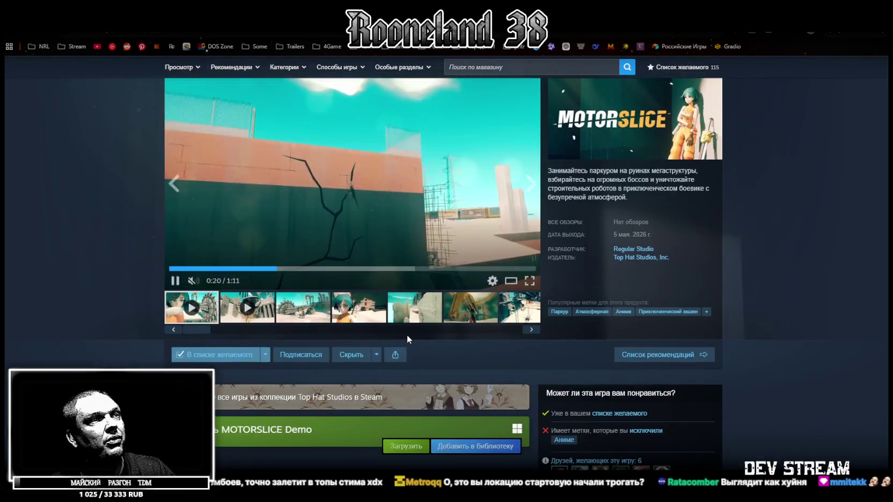
scroll(407, 335, "up", 4)
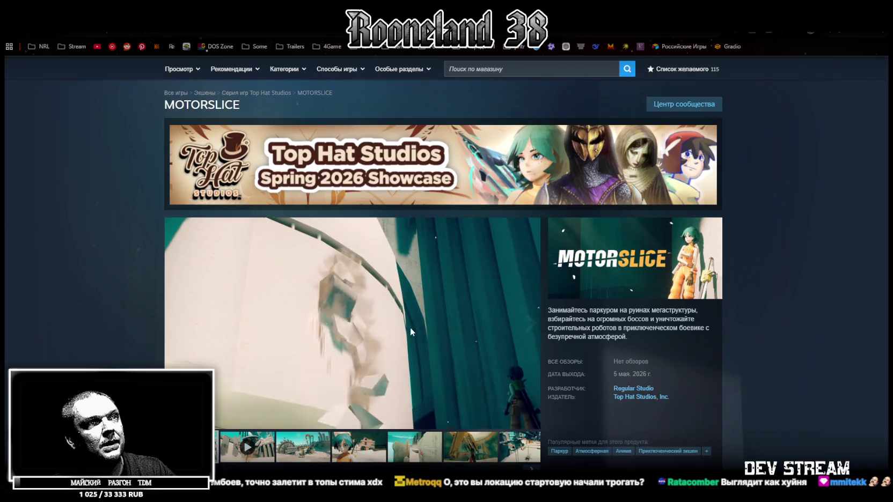
scroll(410, 328, "down", 4)
scroll(411, 334, "down", 3)
scroll(410, 330, "up", 7)
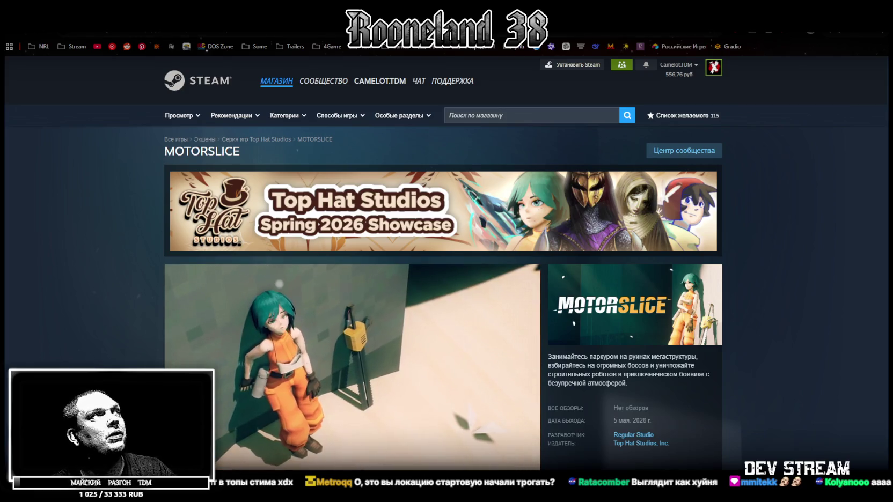
key("alt+Tab")
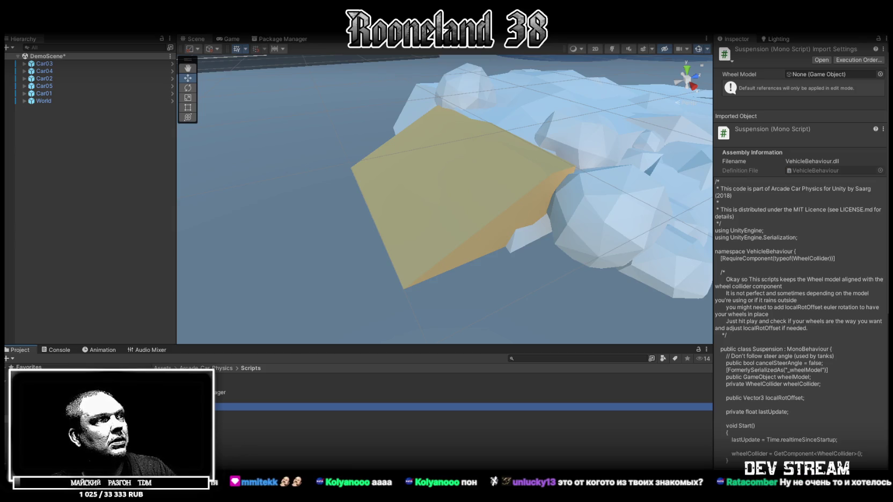
Open Car04's WheelVehicle.cs in Visual Studio from the Inspector and select all its code
left_click(322, 430)
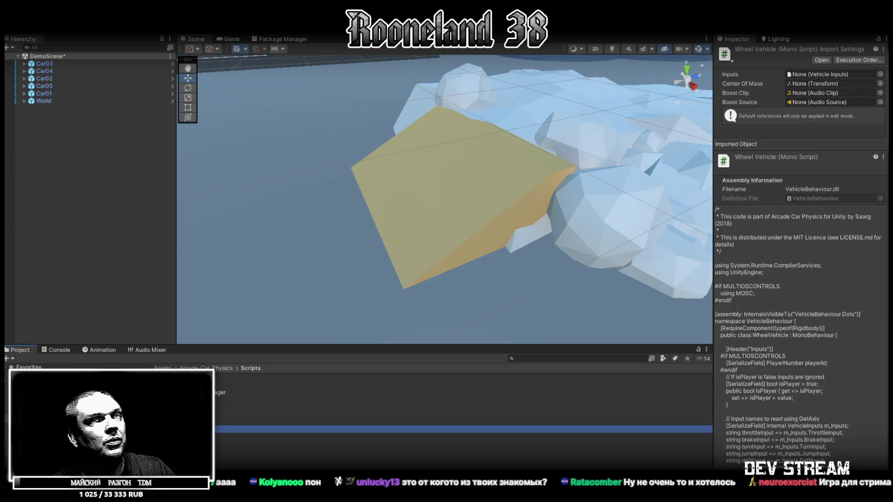
left_click(88, 70)
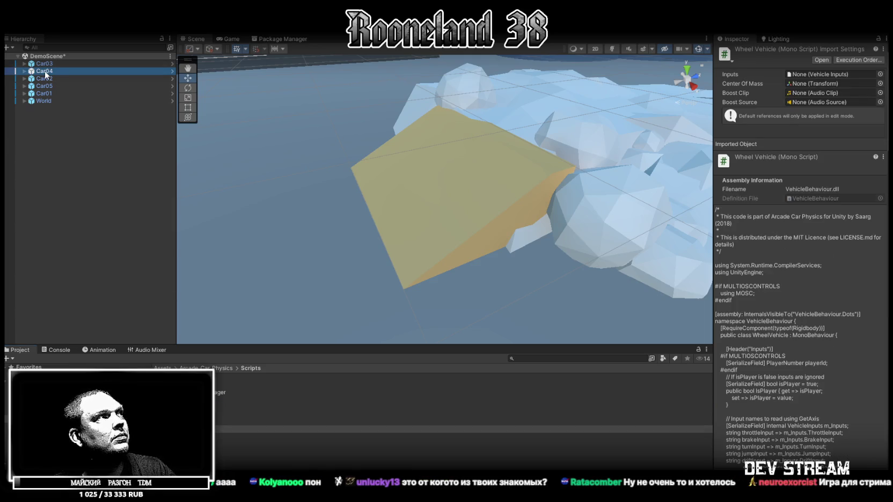
left_click(809, 237)
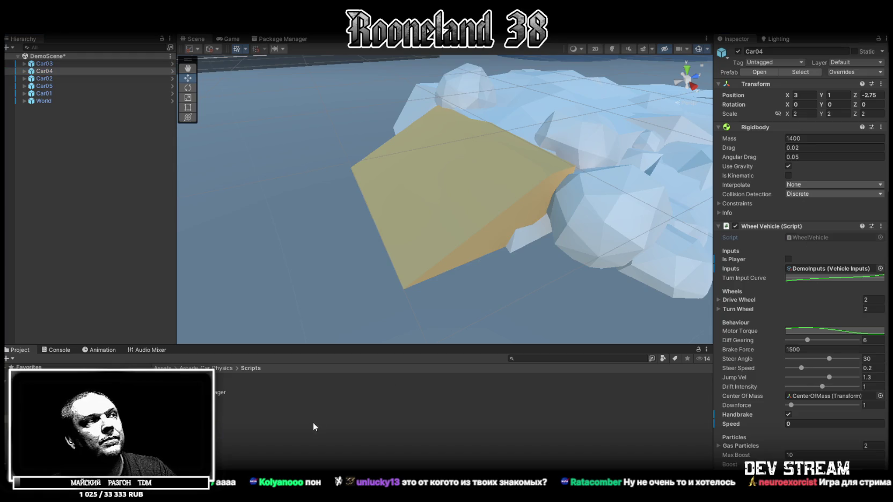
double_click(809, 237)
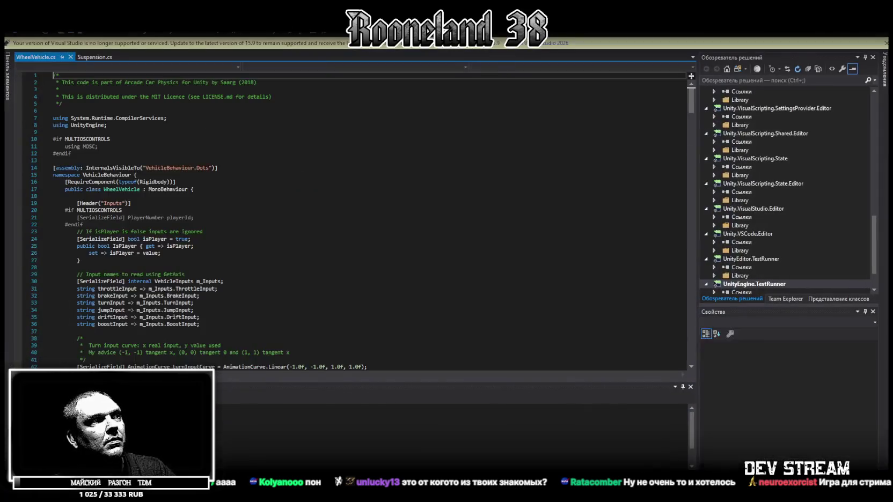
key("ctrl+a")
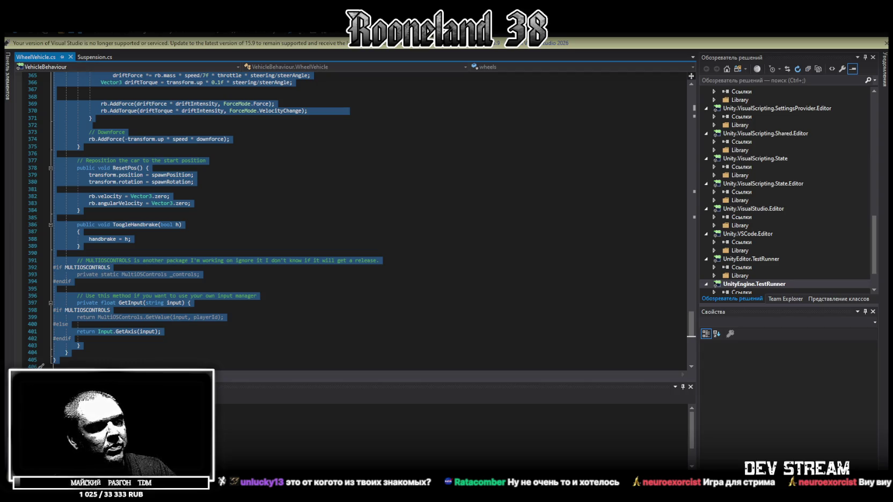
key("alt+Tab")
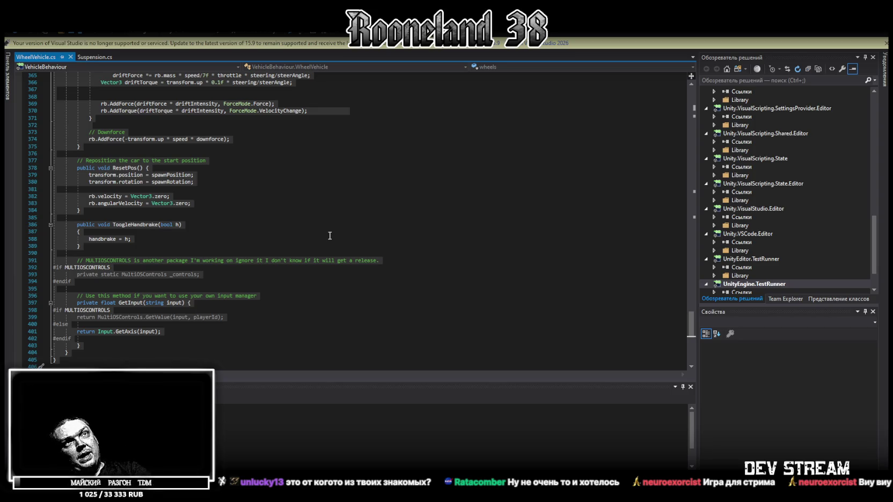
key("ctrl+a")
Switch from WheelVehicle.cs in Visual Studio back to the Unity editor
key("alt+Tab")
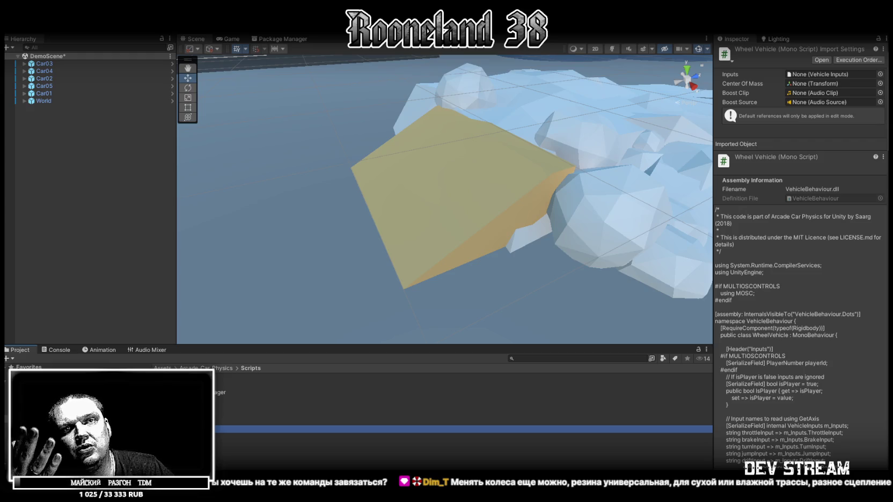
Orbit the Scene view back to frame Car01 through Car05 parked on the track
mouse_move(514, 332)
left_mouse_down()
mouse_move(536, 272)
mouse_move(713, 251)
mouse_move(703, 273)
mouse_move(87, 282)
mouse_move(146, 226)
mouse_move(114, 230)
mouse_move(100, 285)
left_mouse_up()
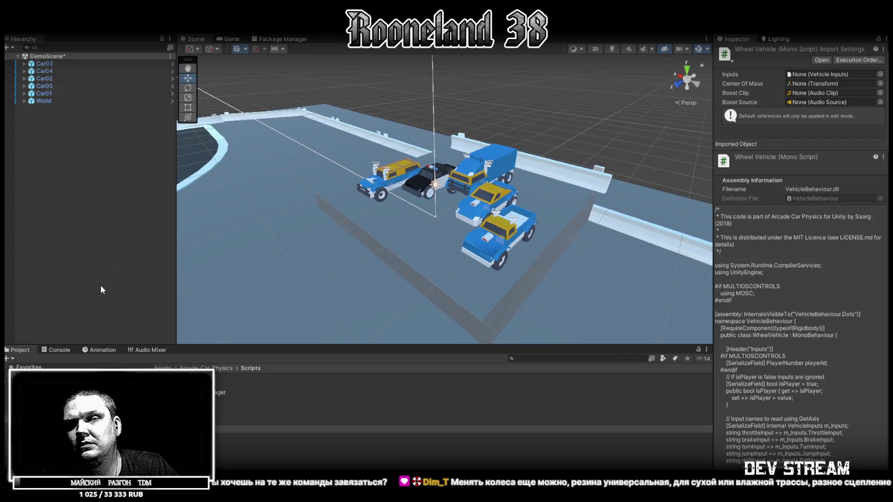
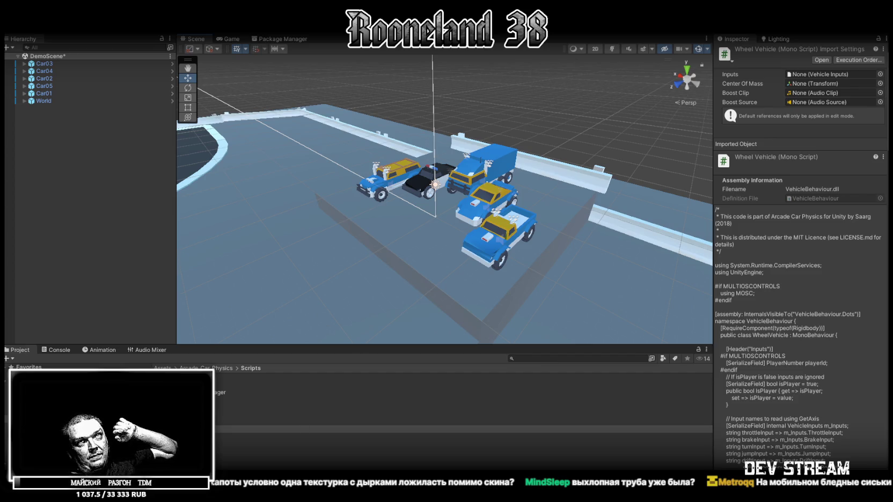
Hide the Unity editor with Super+D to show the bare desktop
key("super+d")
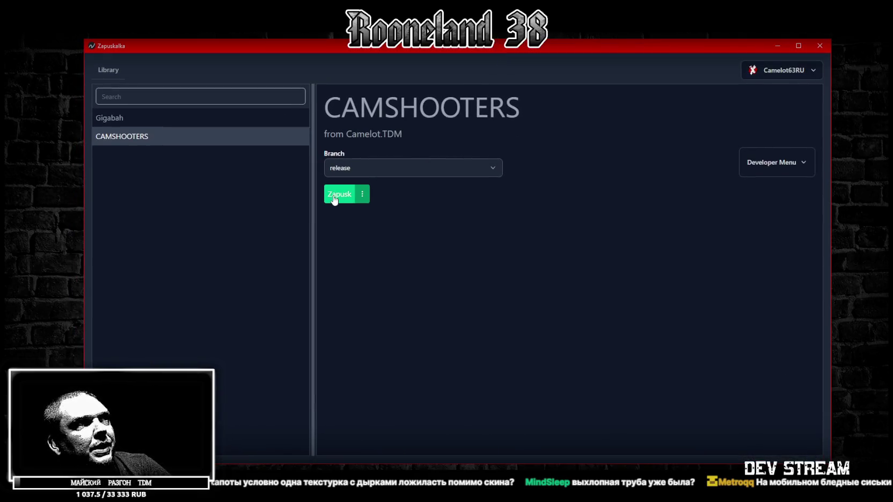
Launch CAMSHOOTERS with GO PLAY and start a match on a randomly chosen map
left_click(339, 195)
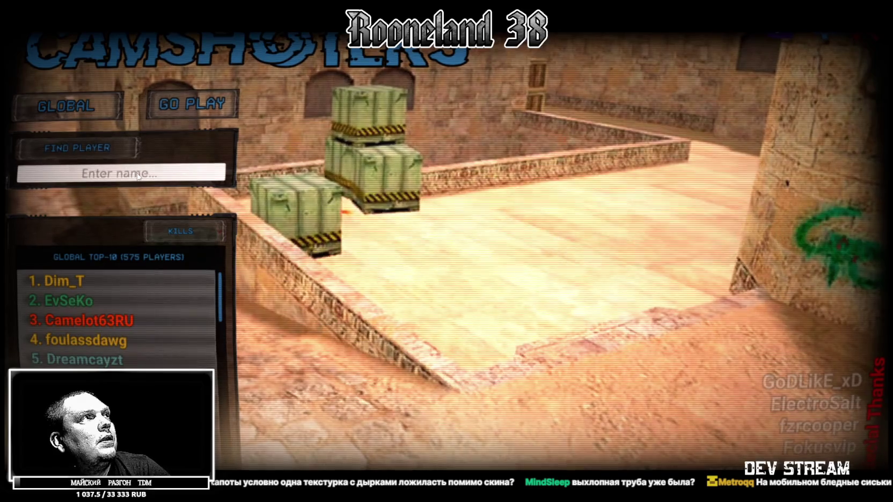
left_click(236, 106)
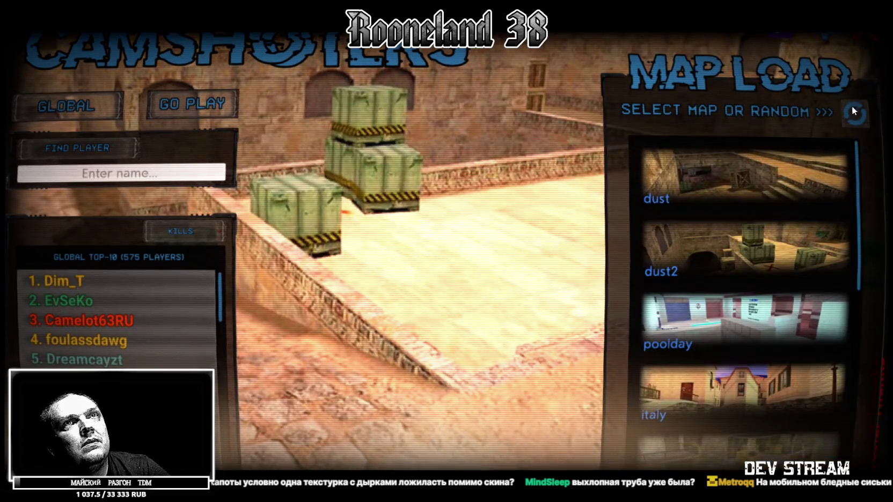
left_click(849, 106)
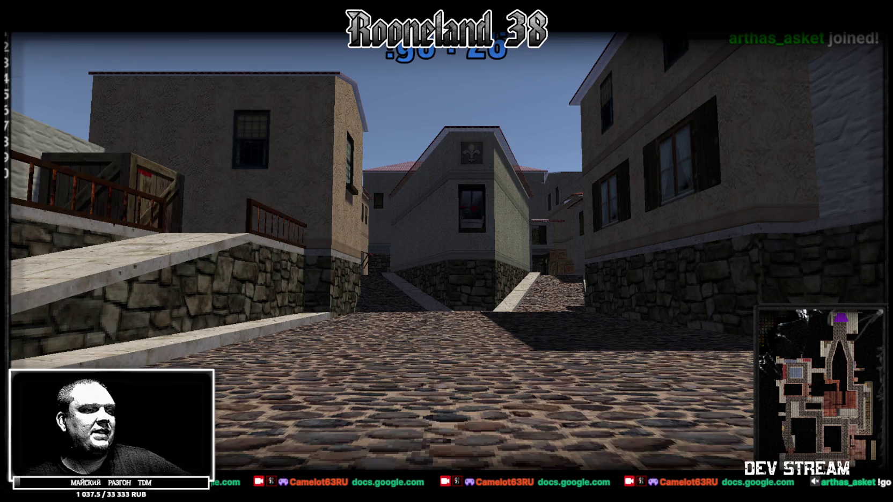
key("alt+Tab")
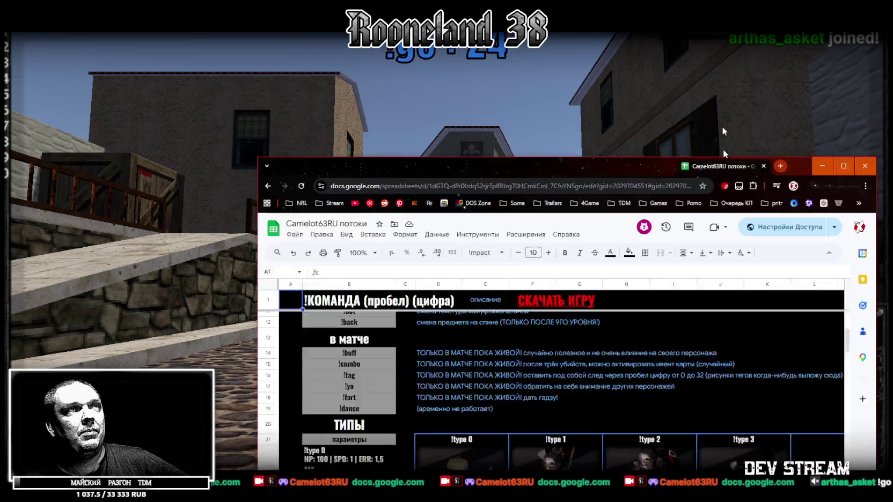
Maximize the sheet and scroll through the !type, !head, camouflage, !back and !tag command lists
double_click(611, 50)
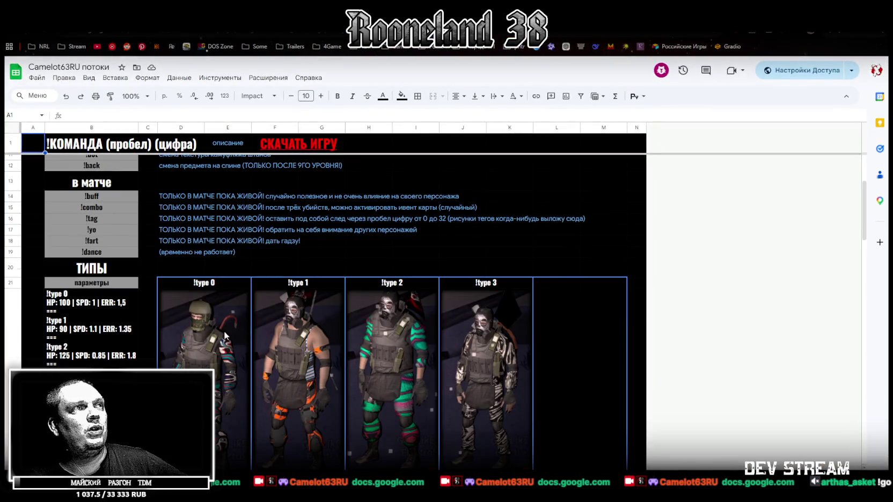
scroll(465, 314, "down", 3)
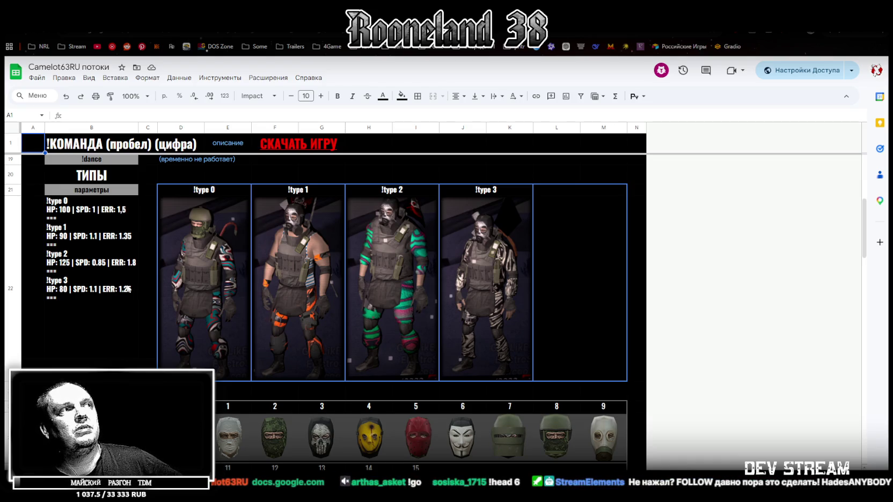
scroll(393, 353, "down", 5)
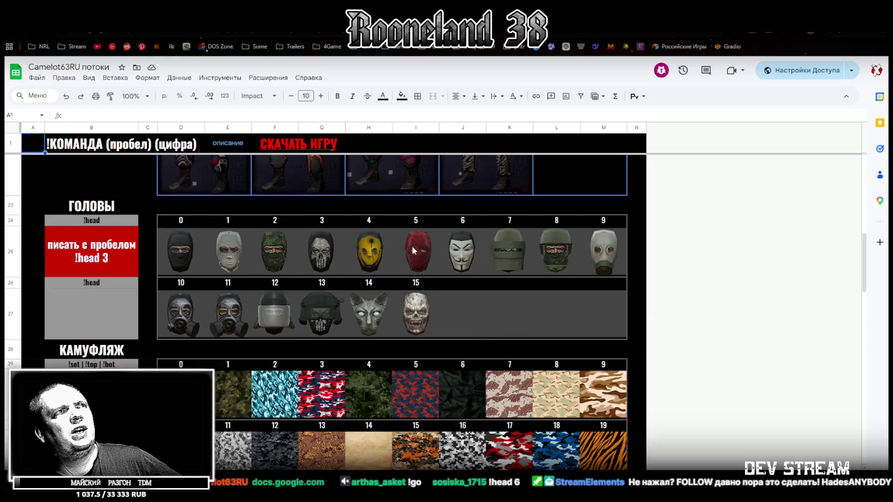
scroll(447, 215, "down", 2)
scroll(330, 245, "up", 2)
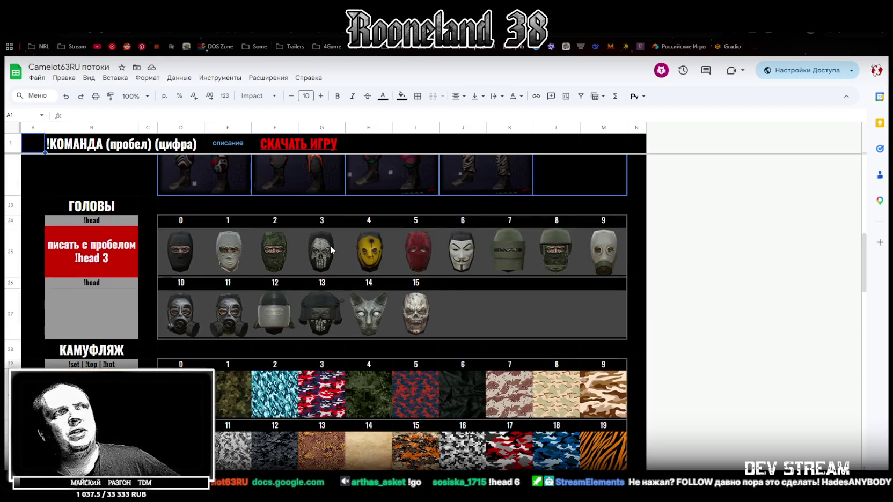
scroll(385, 263, "down", 4)
scroll(311, 345, "down", 3)
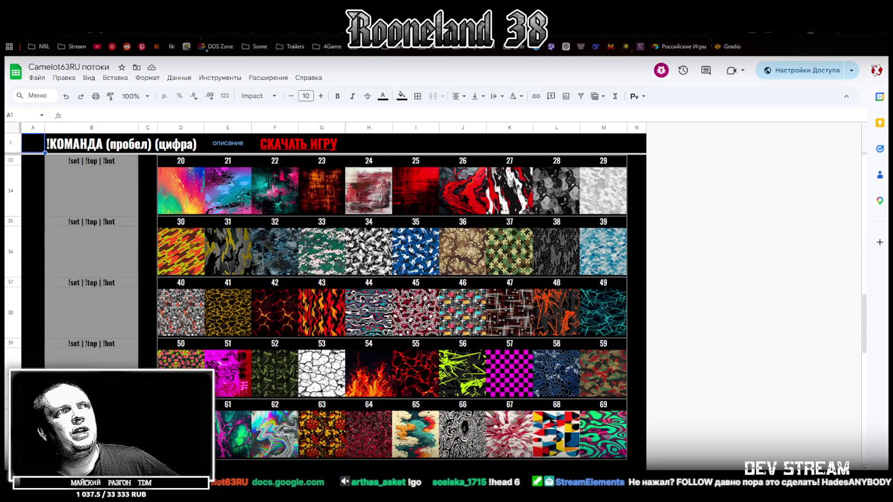
scroll(209, 289, "up", 2)
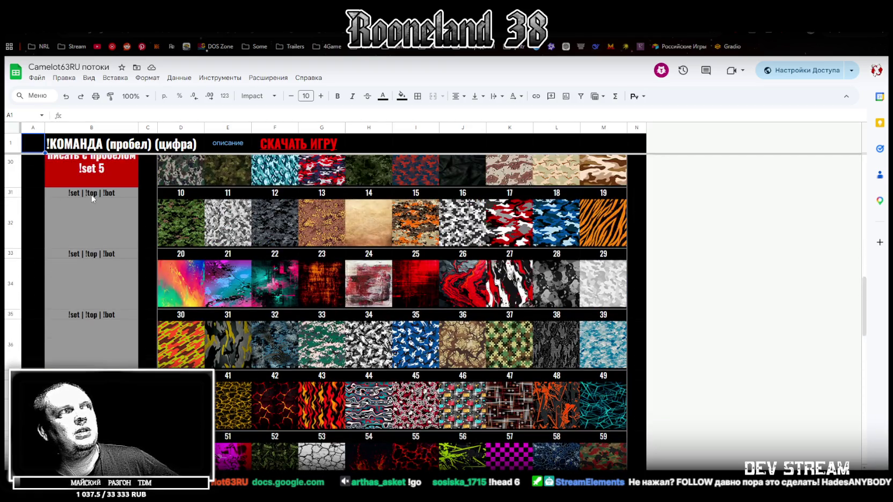
scroll(357, 273, "down", 10)
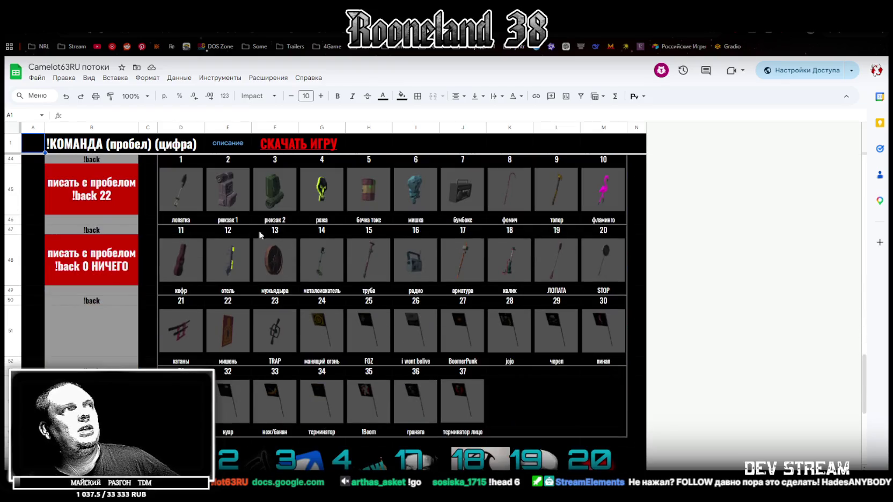
scroll(459, 256, "down", 5)
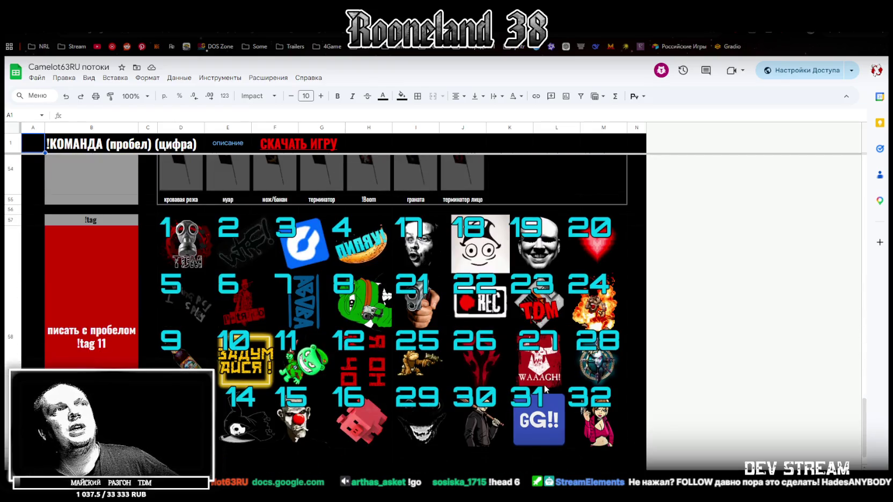